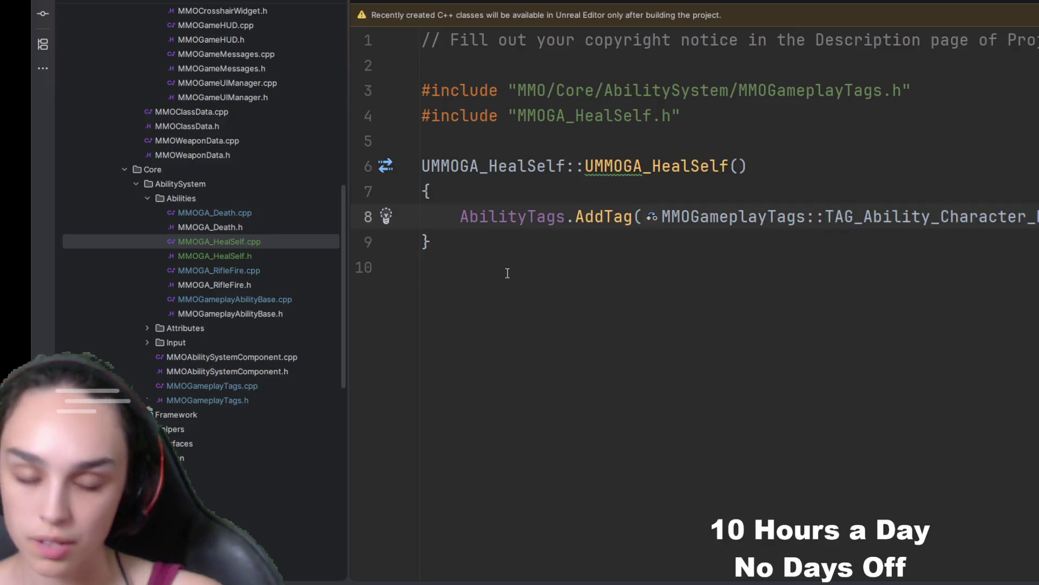
- Add an ActivationBlockedTags.AddTag line to the MMOGA_HealSelf constructor and duplicate it
{"action": "key", "text": "BackSpace"}
{"action": "type", "text": "v"}
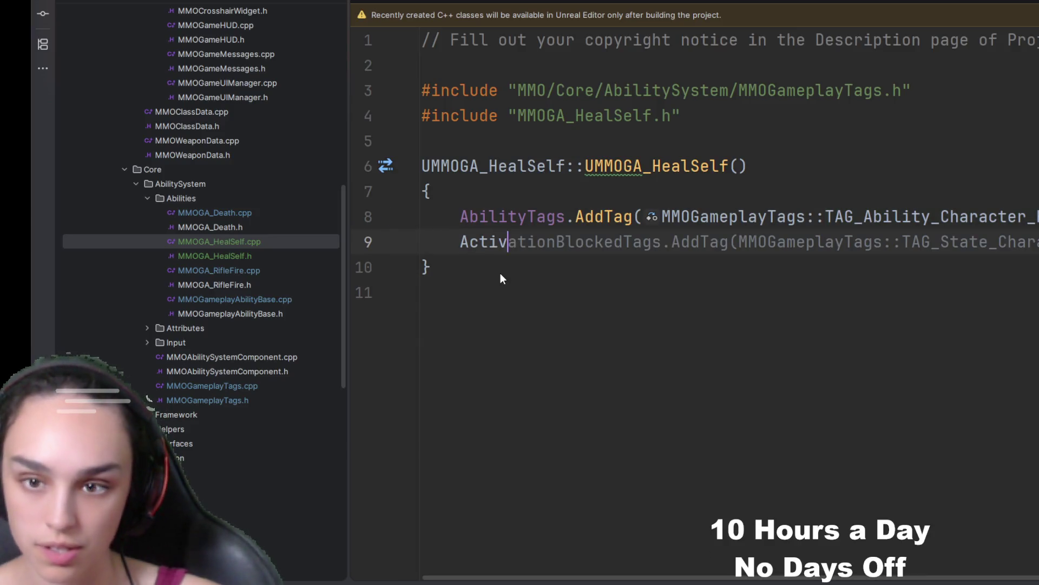
{"action": "type", "text": "a"}
{"action": "key", "text": "Tab"}
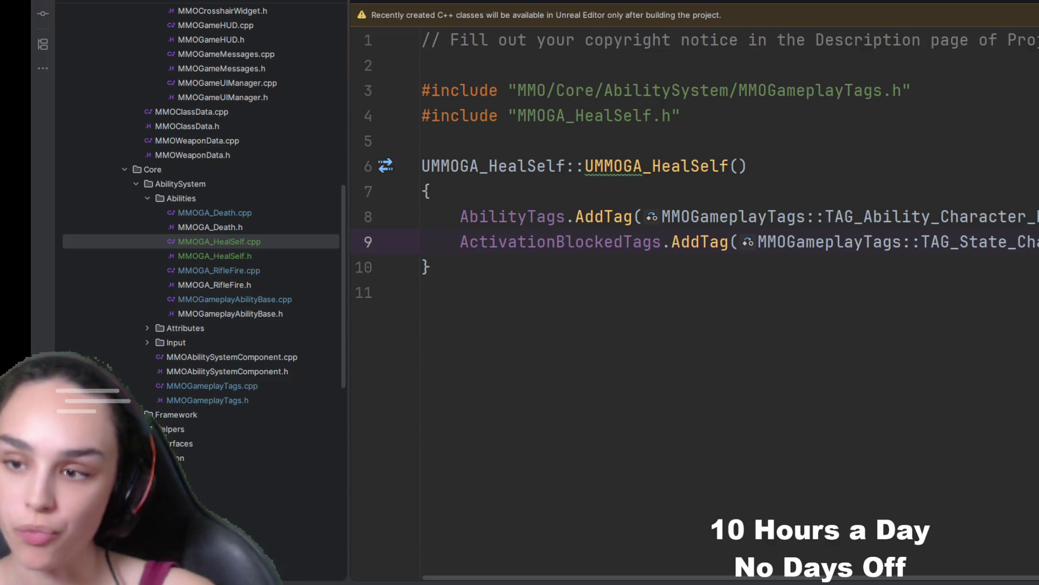
{"action": "key", "text": "ctrl+d"}
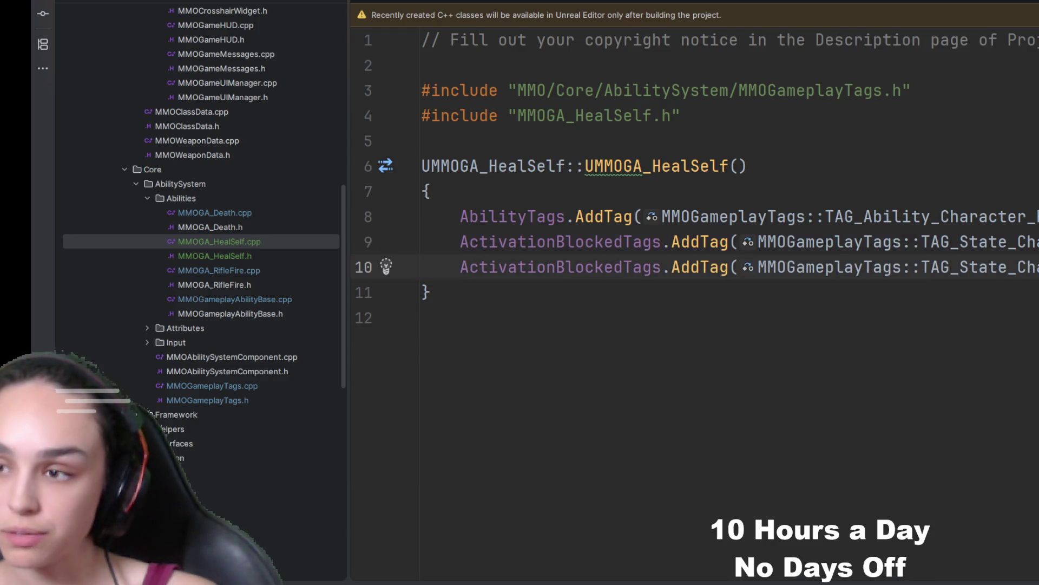
{"action": "left_click_drag", "start_coordinate": [1035, 268], "coordinate": [941, 271]}
{"action": "key", "text": "BackSpace"}
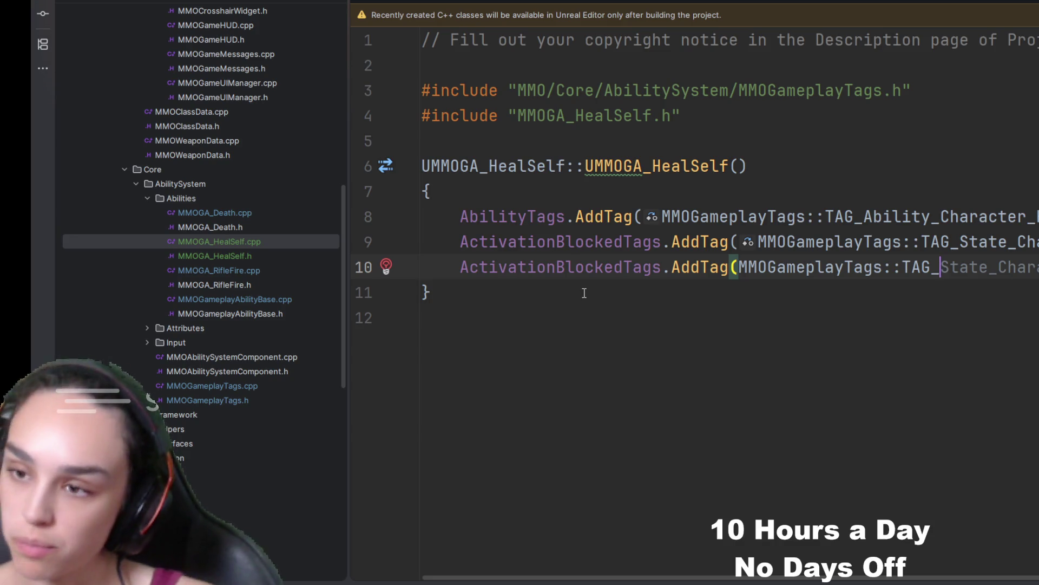
- Change the duplicate to another TAG_State tag and duplicate it again for the third entry
{"action": "type", "text": "Stat"}
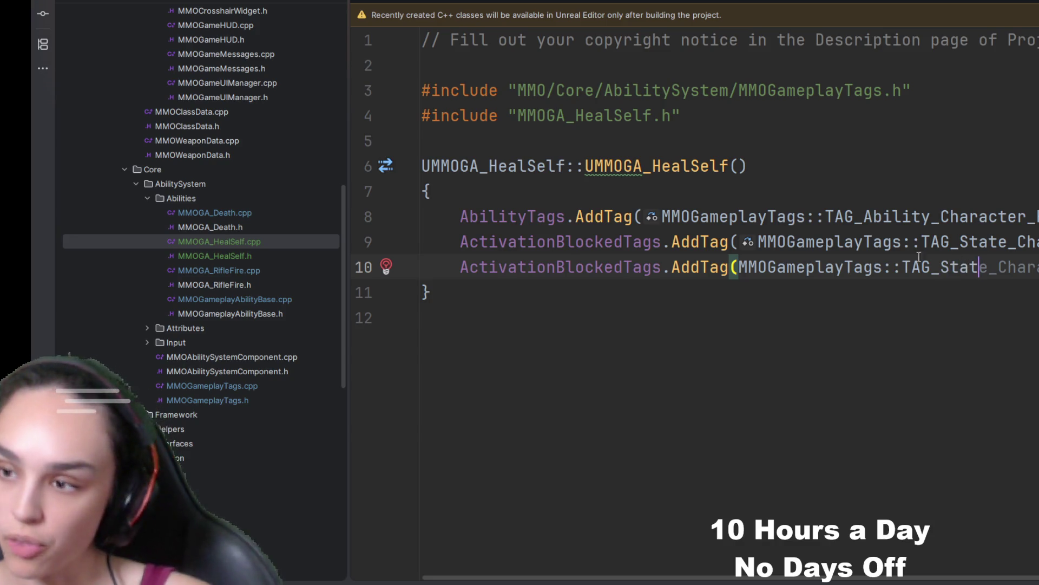
{"action": "key", "text": "Tab"}
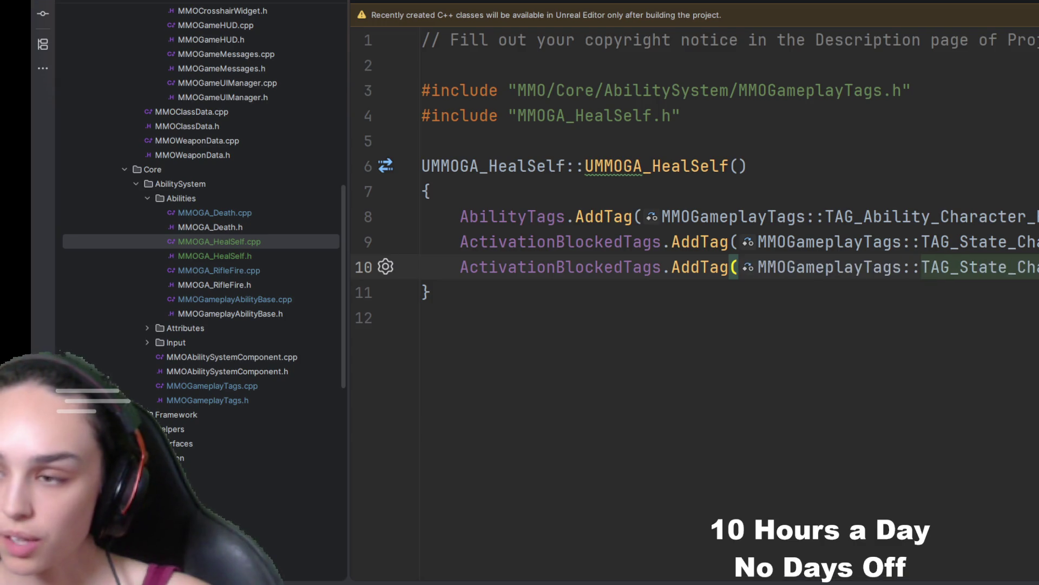
{"action": "key", "text": "ctrl+d"}
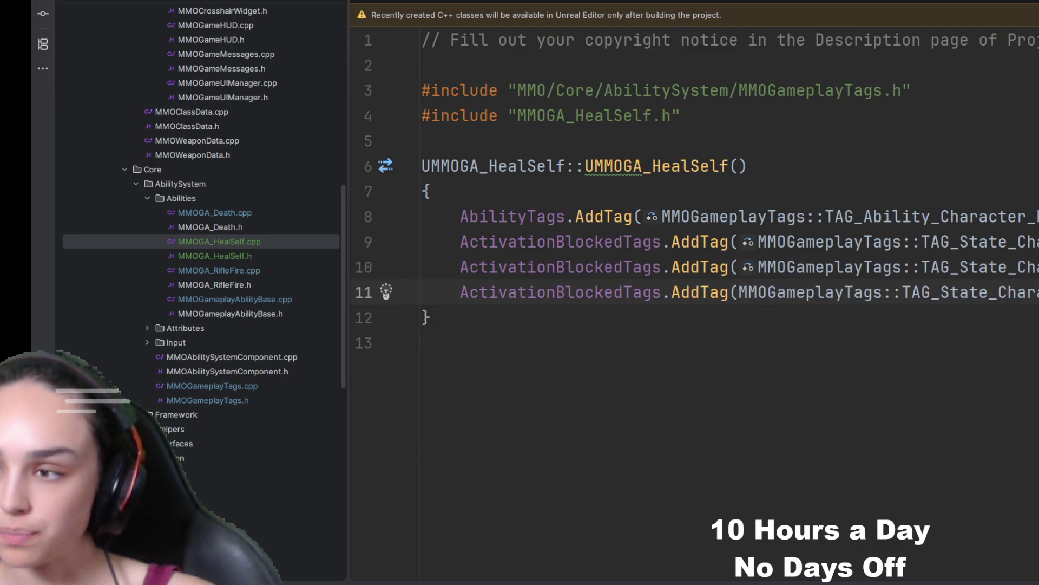
{"action": "scroll", "coordinate": [730, 303], "scroll_direction": "right", "scroll_amount": 1}
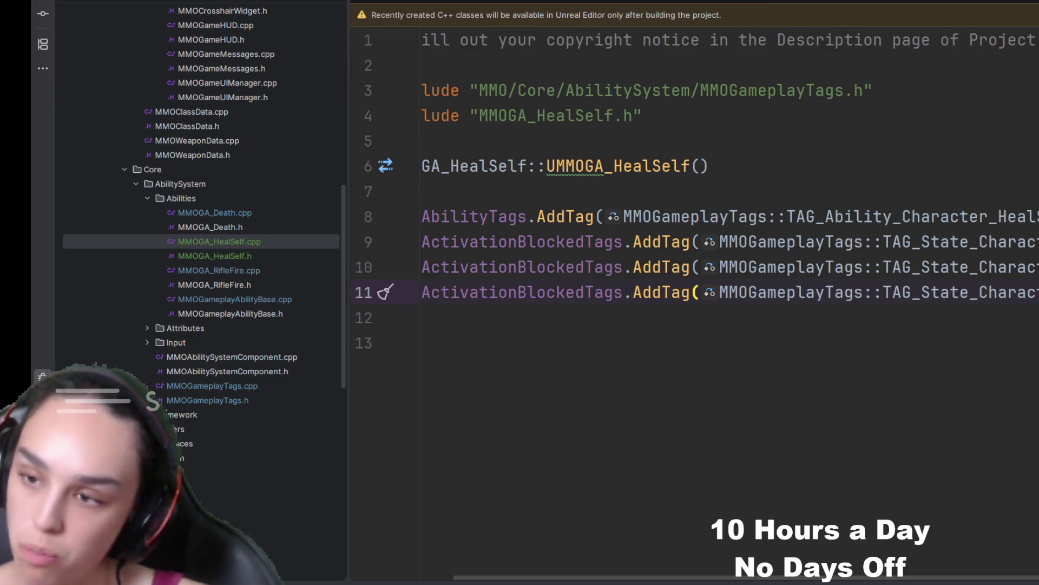
{"action": "left_click", "coordinate": [950, 367]}
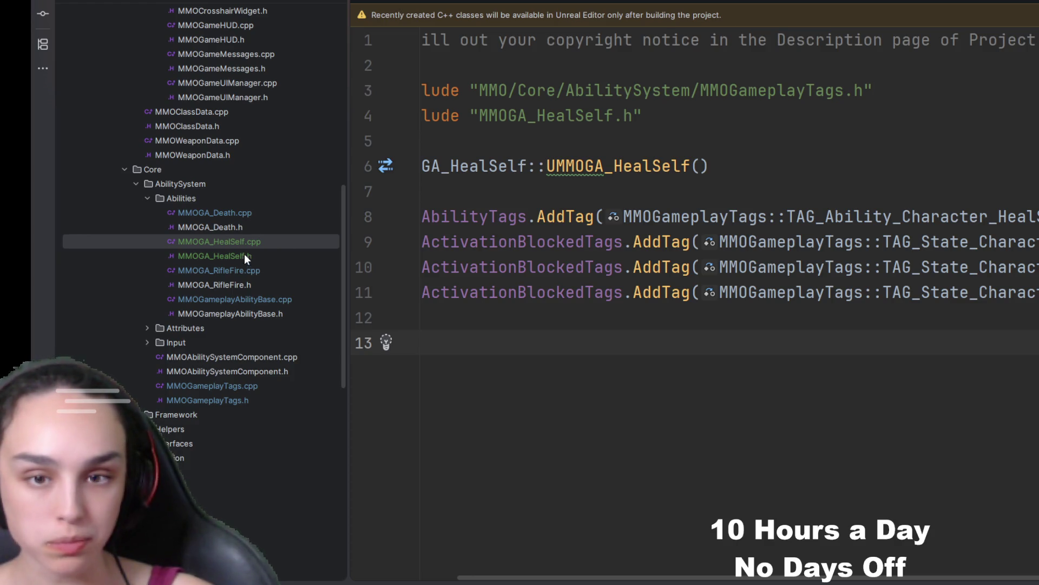
- Open MMOGA_RifleFire.cpp and scroll to its constructor
{"action": "double_click", "coordinate": [245, 269]}
{"action": "scroll", "coordinate": [725, 341], "scroll_direction": "up", "scroll_amount": 5}
{"action": "scroll", "coordinate": [724, 341], "scroll_direction": "up", "scroll_amount": 5}
{"action": "scroll", "coordinate": [724, 341], "scroll_direction": "down", "scroll_amount": 4}
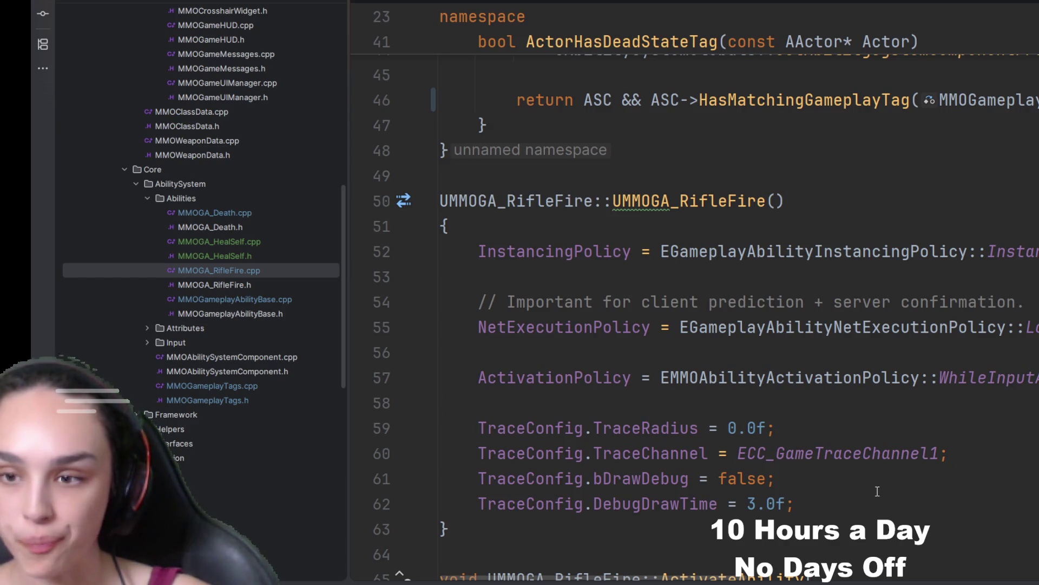
- Add ActivationBlockedTags.AddTag with the MMOGameplayTags weapon-blocked state tag on line 59
{"action": "left_click", "coordinate": [478, 403]}
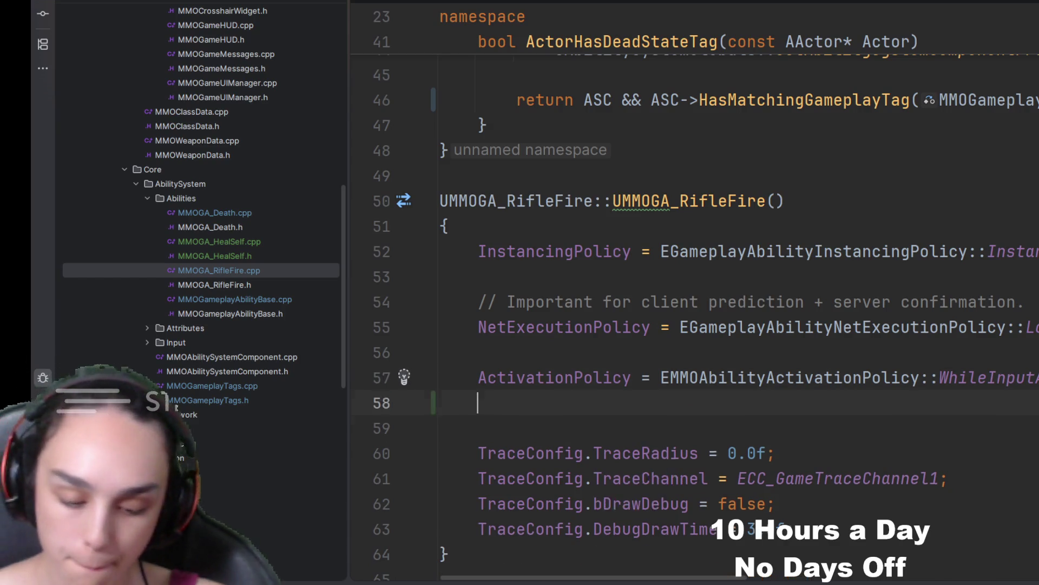
{"action": "key", "text": "Return"}
{"action": "key", "text": "Return"}
{"action": "type", "text": "ActivationB"}
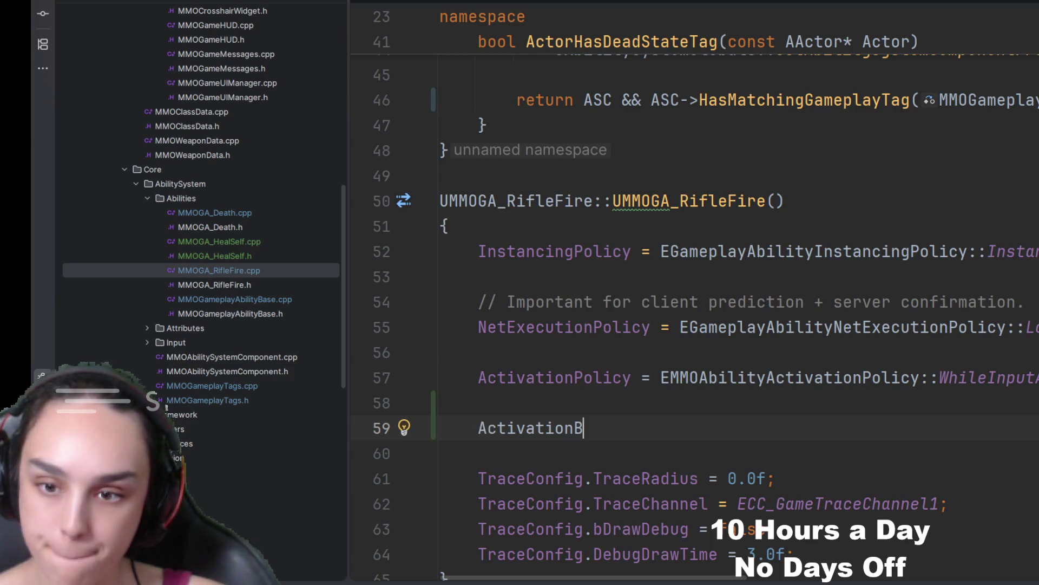
{"action": "type", "text": "lockedTags(MMO"}
{"action": "key", "text": "Return"}
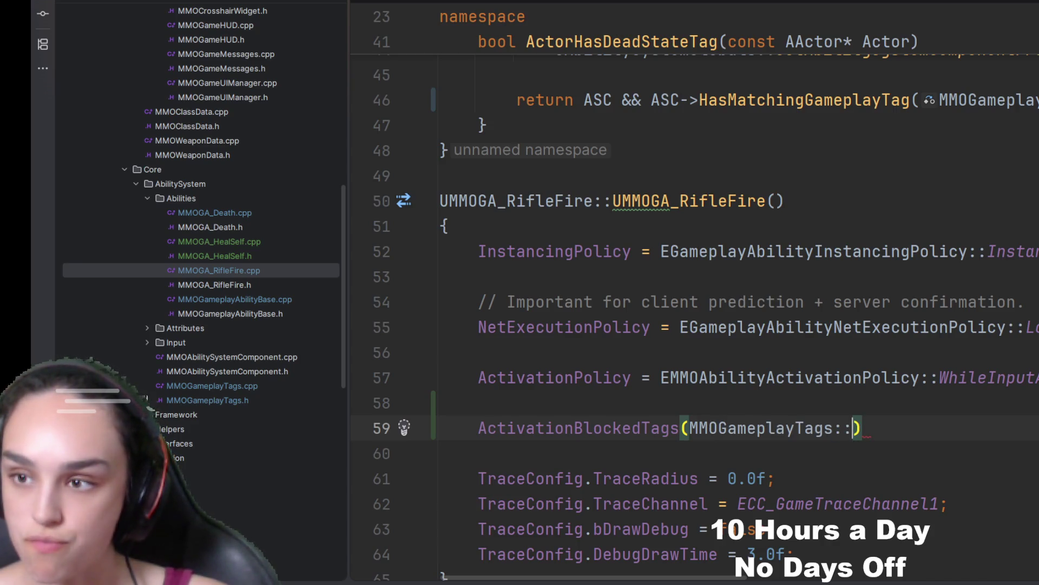
{"action": "type", "text": "State"}
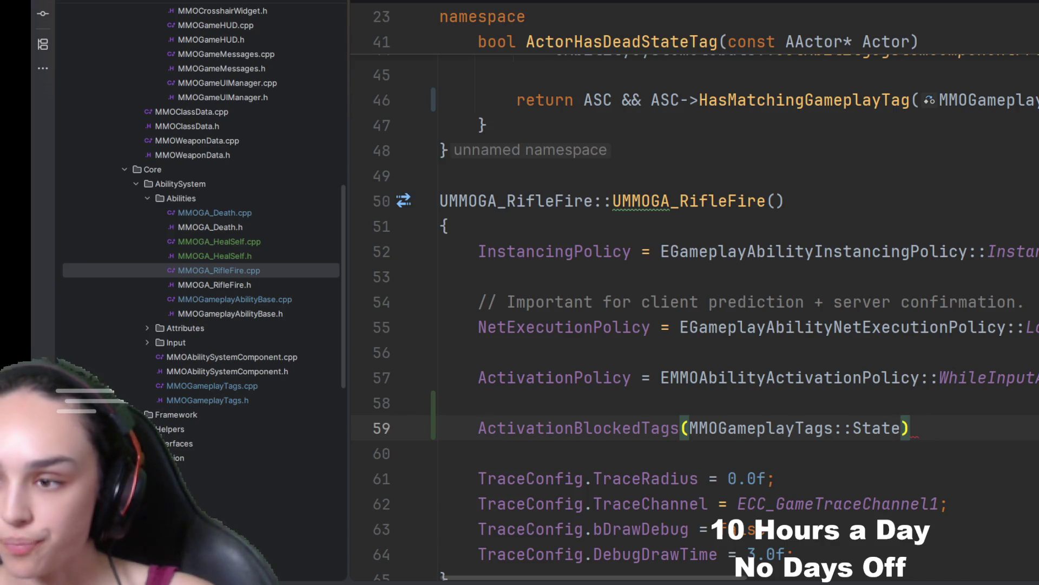
{"action": "key", "text": "Return"}
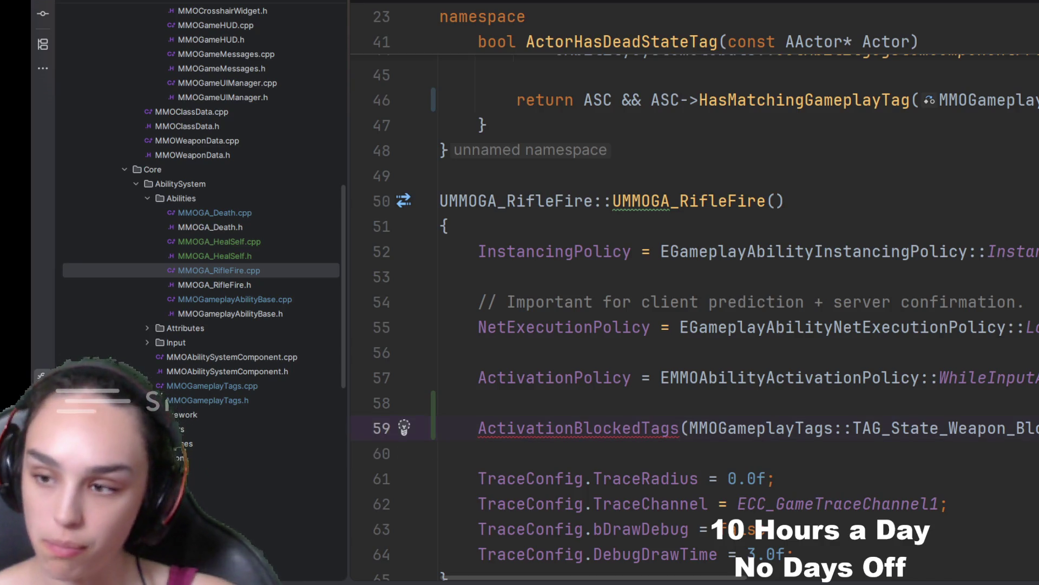
{"action": "type", "text": ".AddTag"}
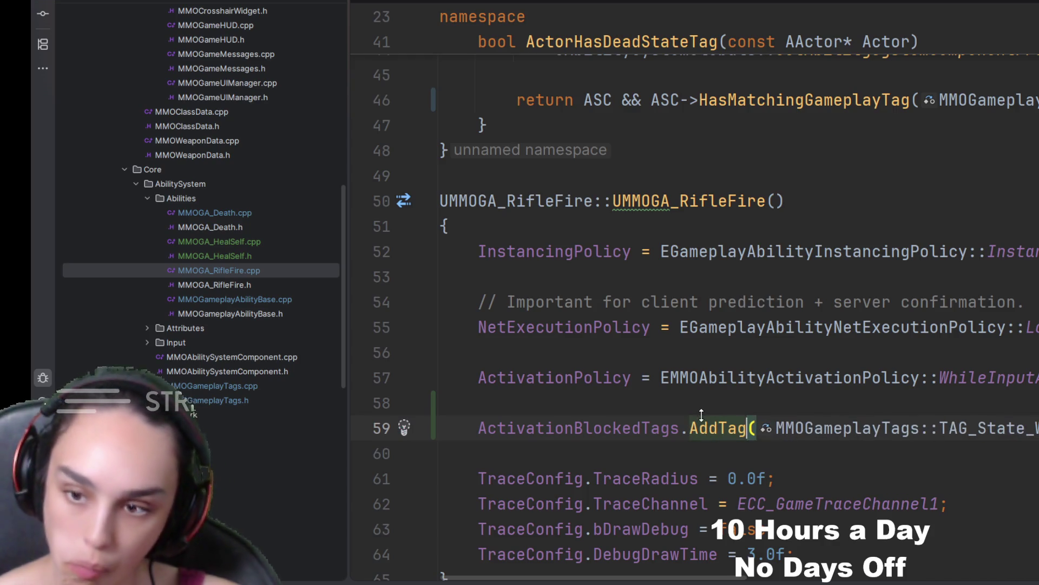
{"action": "left_click", "coordinate": [849, 474]}
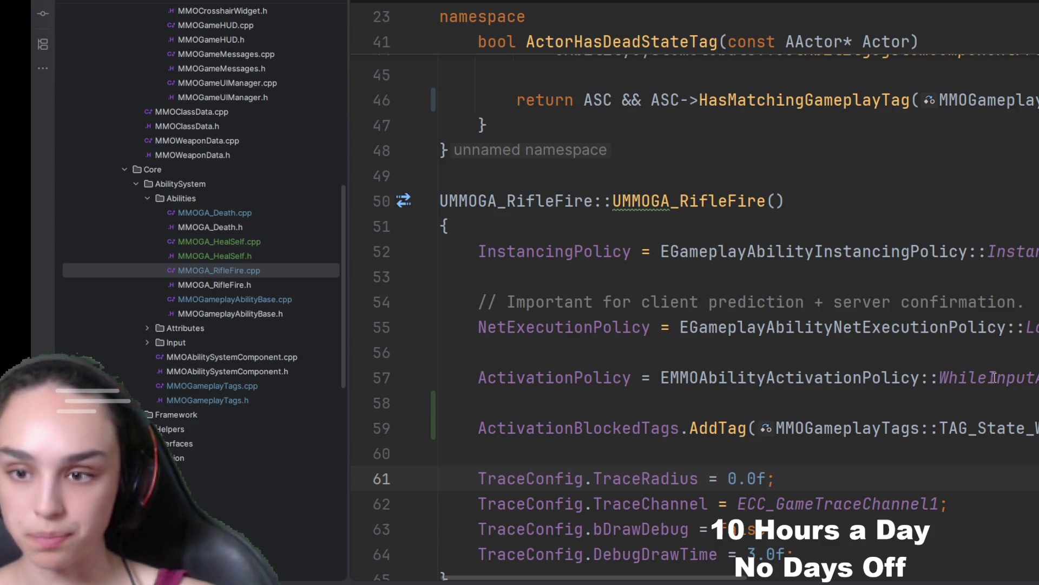
{"action": "left_click", "coordinate": [961, 428]}
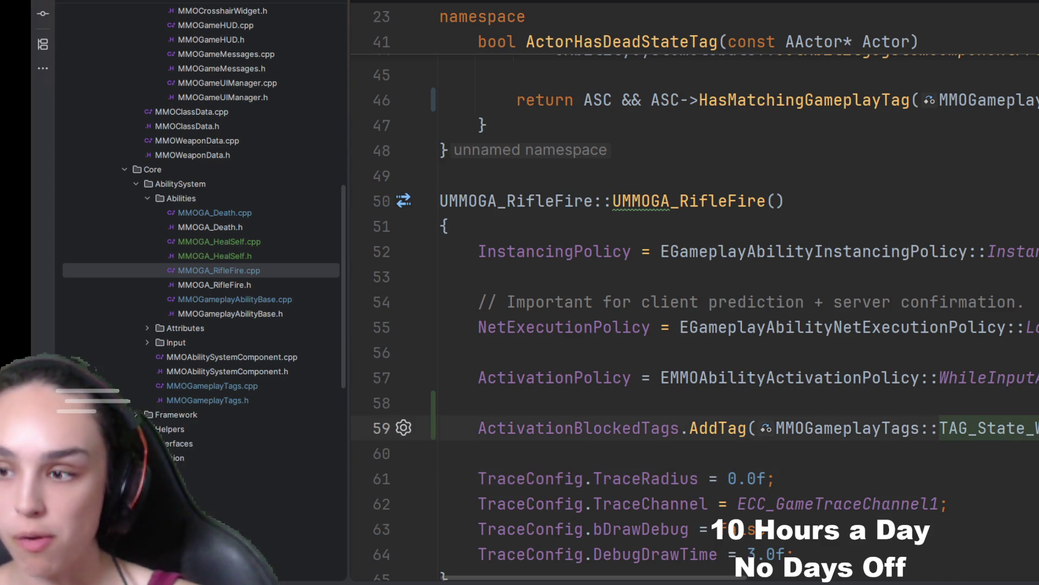
- Jump to TAG_State_Weapon_Blocked in MMOGameplayTags.h and insert a blank line after line 24
{"action": "key", "text": "ctrl+b"}
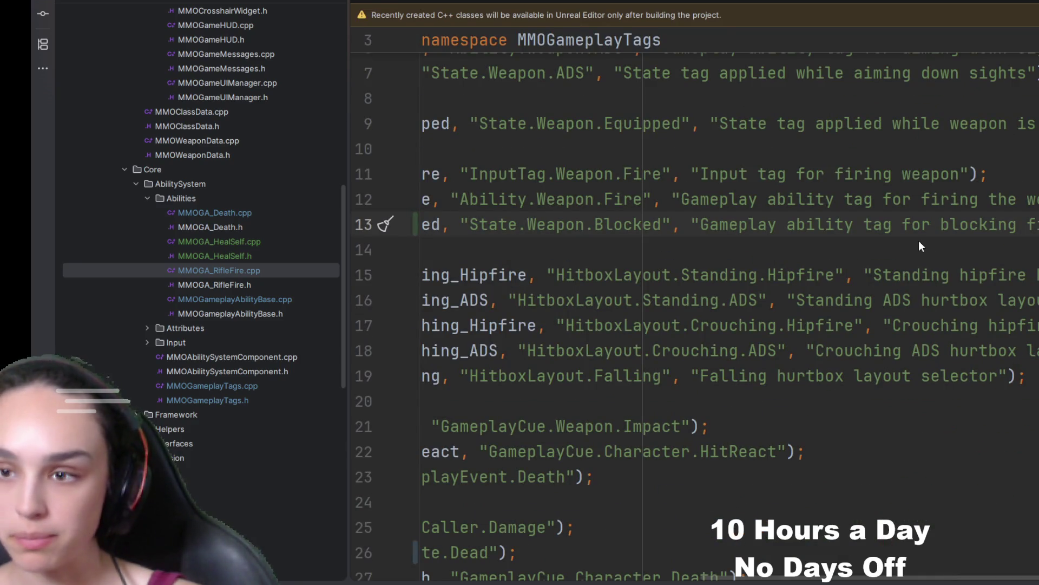
{"action": "left_click", "coordinate": [928, 208]}
{"action": "key", "text": "ctrl+alt+Home"}
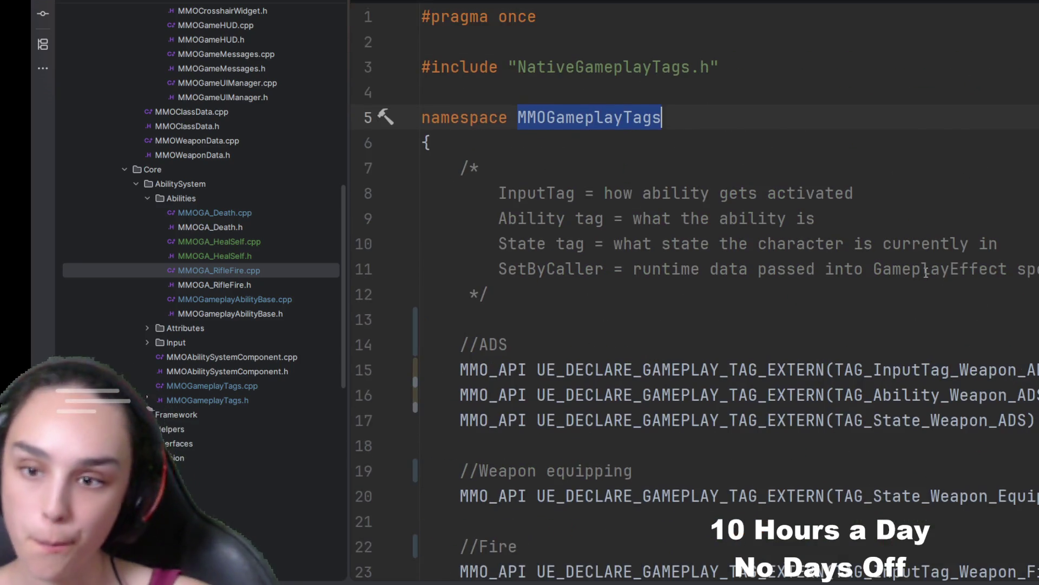
{"action": "scroll", "coordinate": [928, 263], "scroll_direction": "down", "scroll_amount": 3}
{"action": "scroll", "coordinate": [838, 369], "scroll_direction": "down", "scroll_amount": 2}
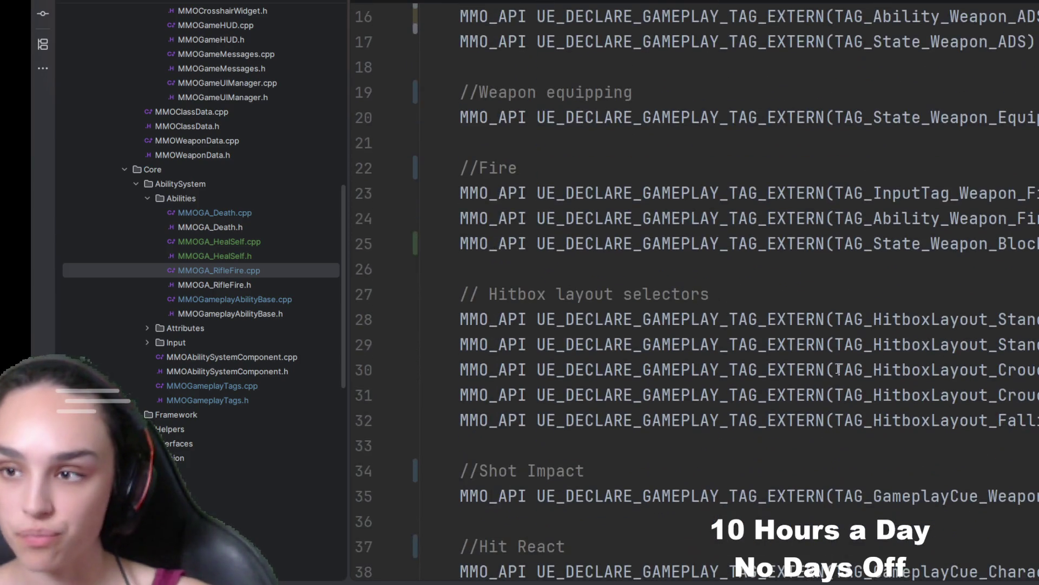
{"action": "scroll", "coordinate": [838, 370], "scroll_direction": "up", "scroll_amount": 3}
{"action": "left_click", "coordinate": [1028, 294]}
{"action": "key", "text": "Return"}
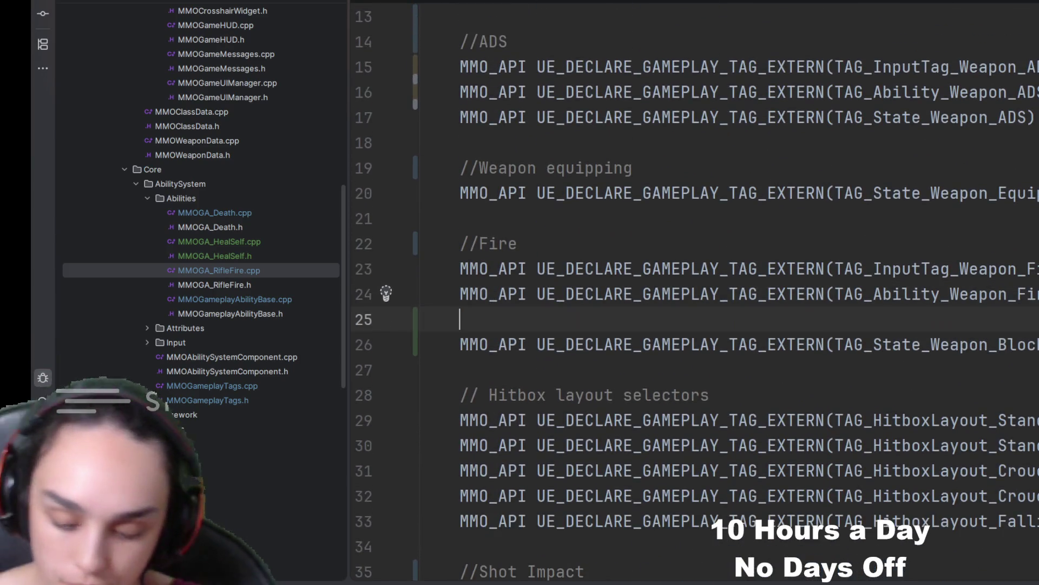
- Comment that weapon abilities need this tag, e.g. blocking when healing or reloading
{"action": "type", "text": "//Make sure t"}
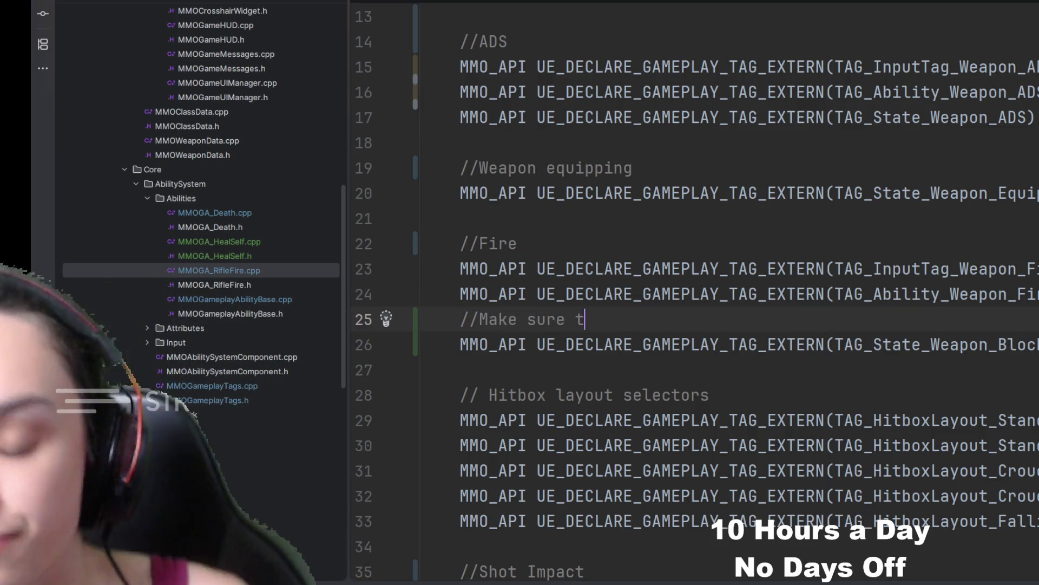
{"action": "type", "text": "o add this to any weapon abilities"}
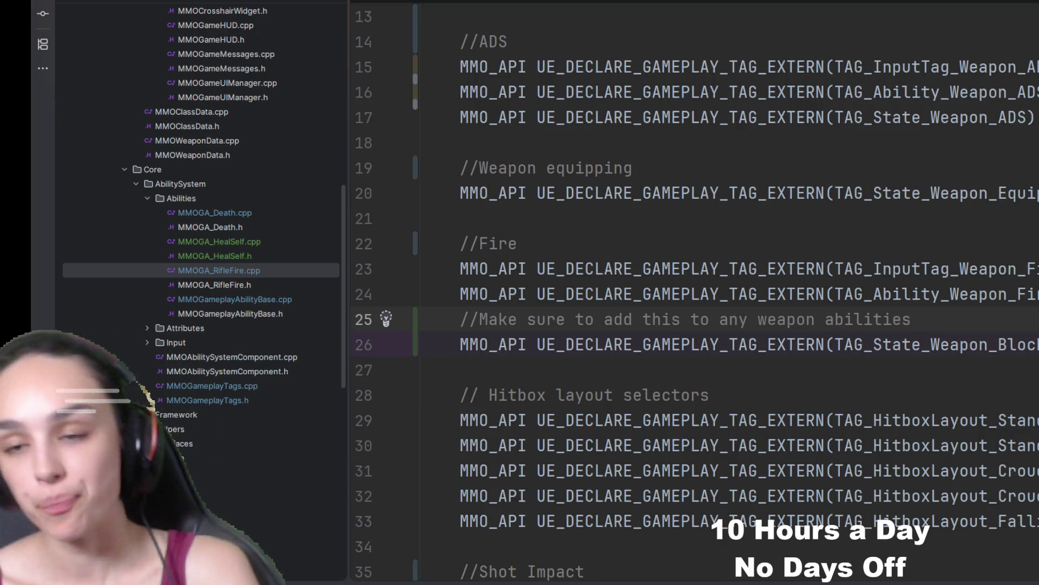
{"action": "type", "text": " as we grant"}
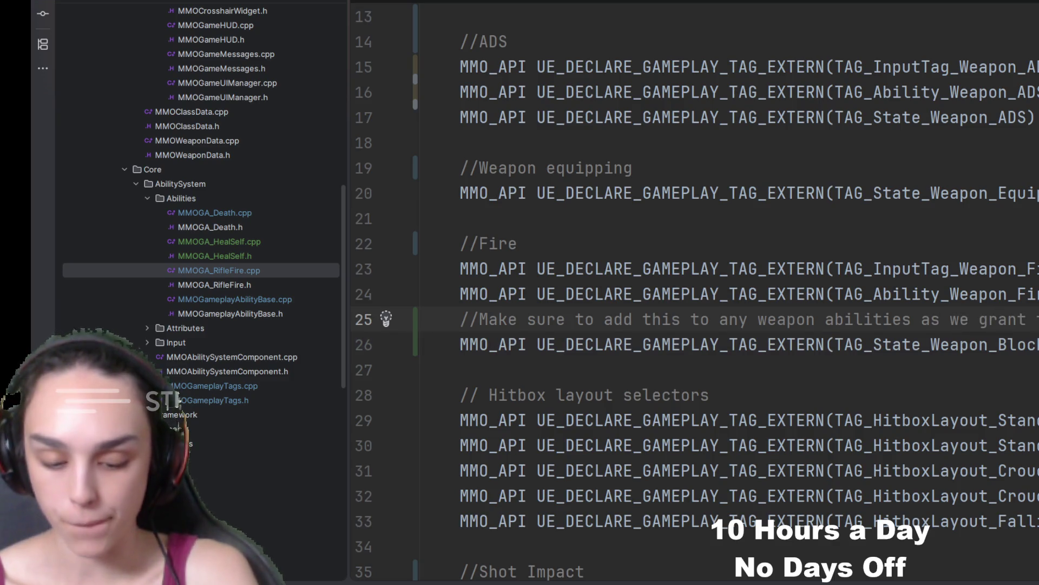
{"action": "key", "text": "Return"}
{"action": "type", "text": "certin GE"}
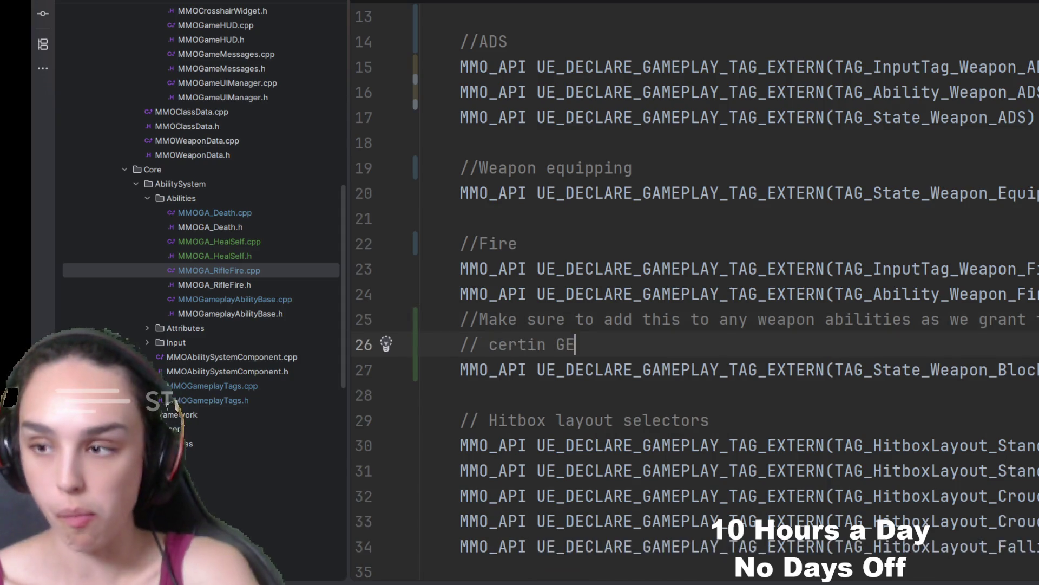
{"action": "type", "text": "s so w"}
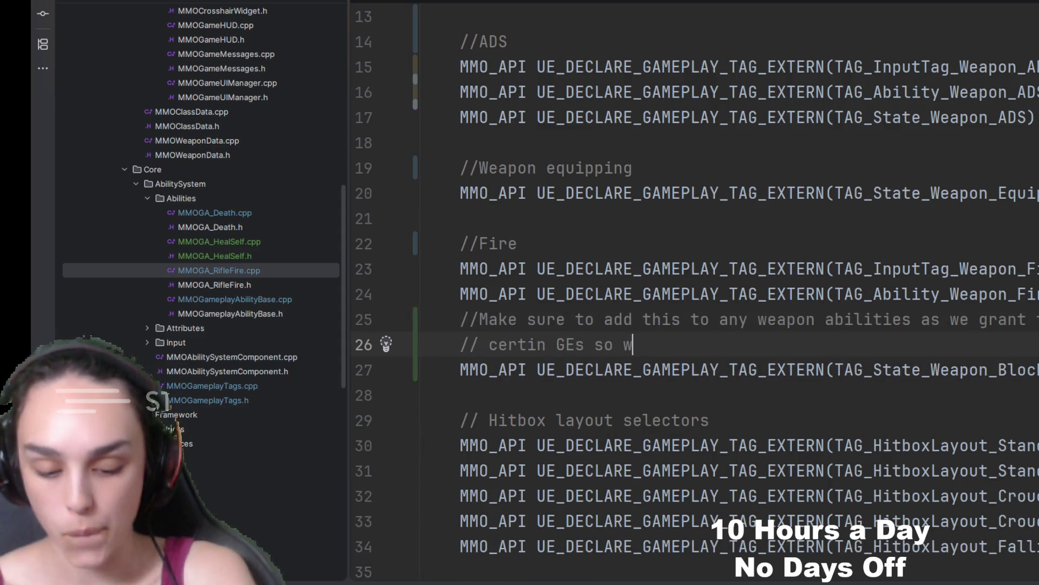
{"action": "type", "text": "e dont have to add too many "}
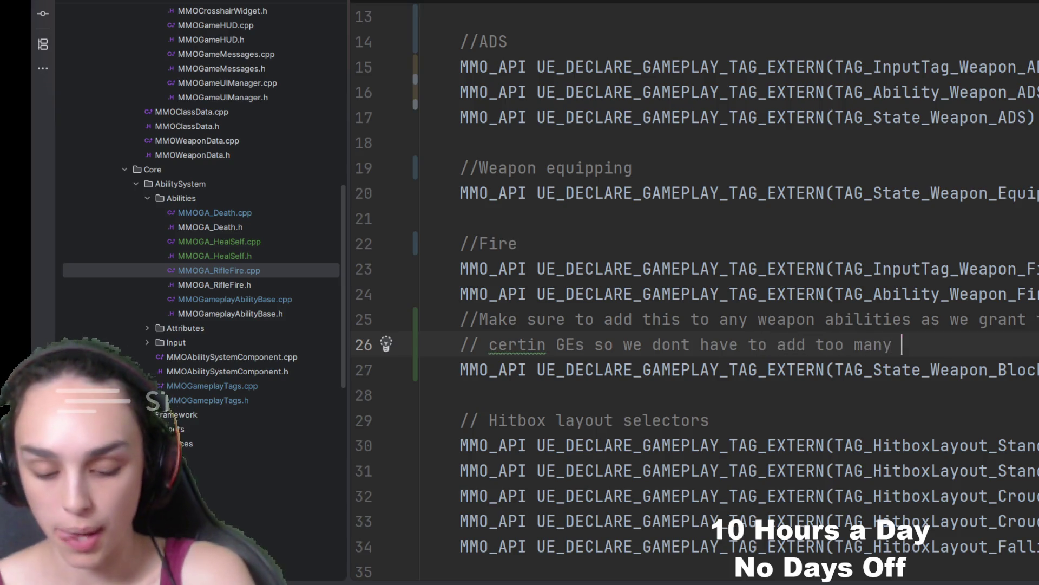
{"action": "type", "text": "blocked activat"}
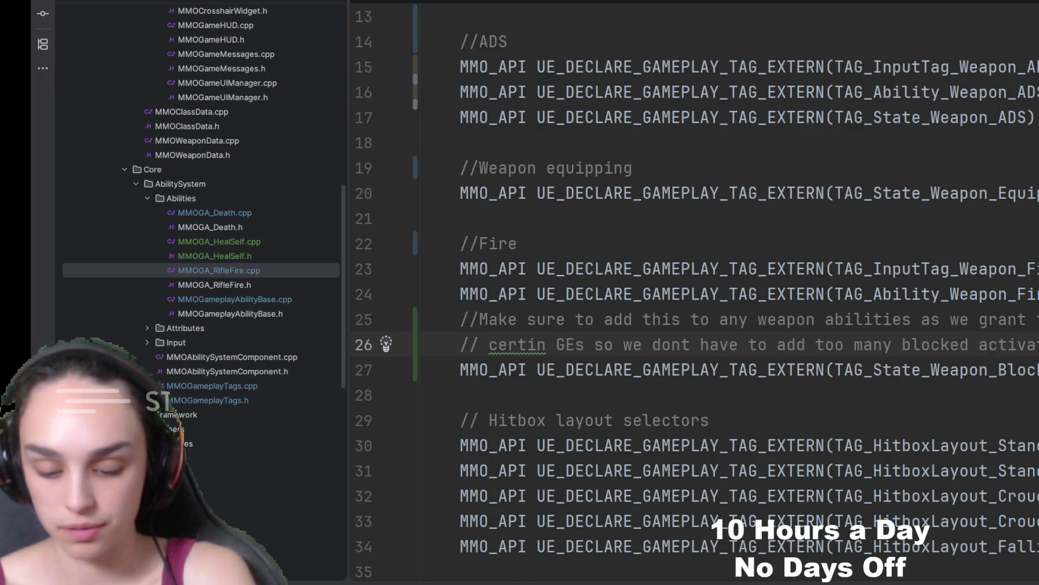
{"action": "key", "text": "Return"}
{"action": "type", "text": "// .g block when healing or reloading e"}
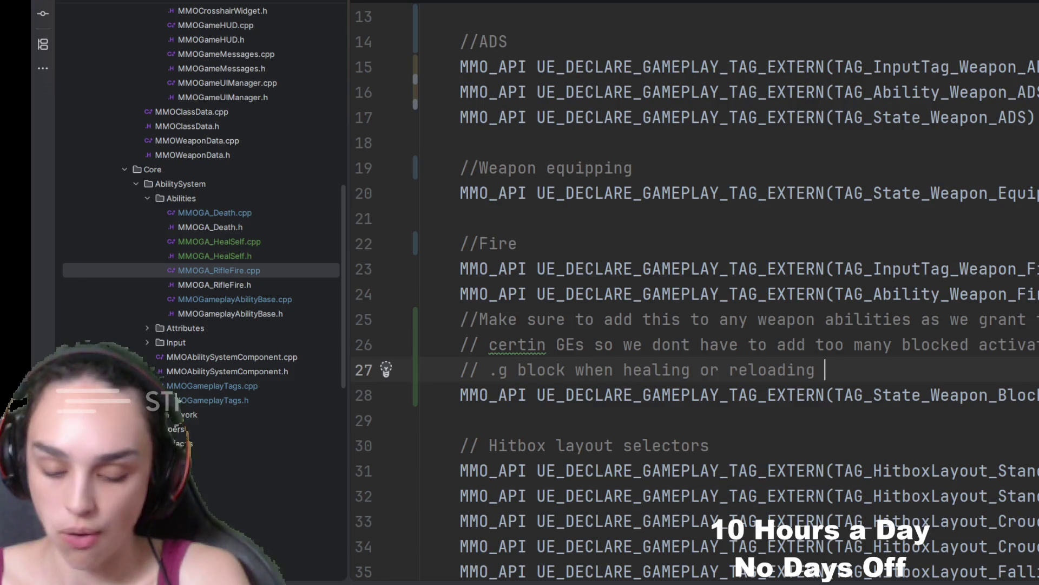
{"action": "type", "text": "tc"}
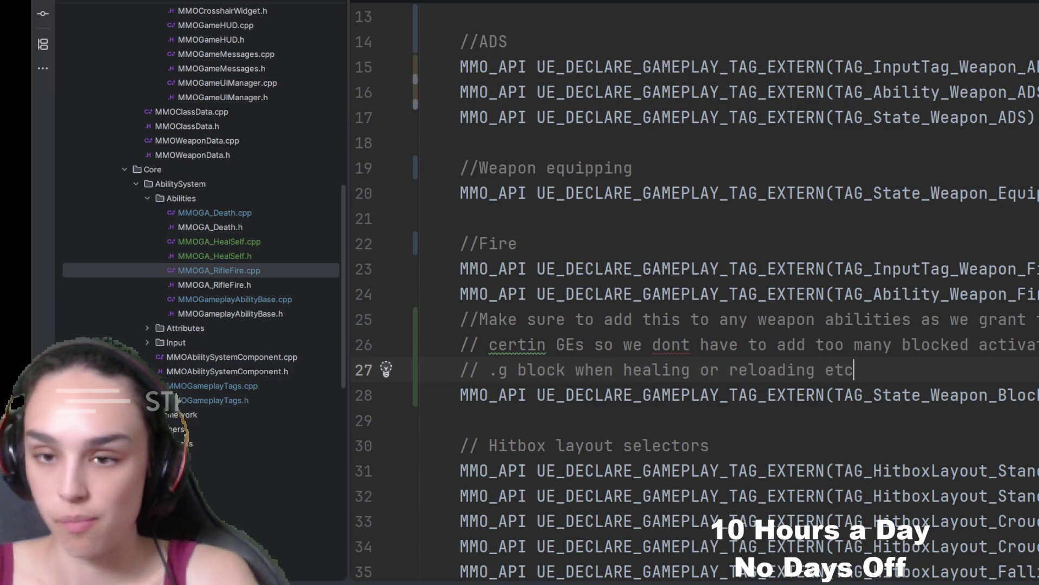
- Correct the typo 'certin' to 'certain' in the comment
{"action": "left_click", "coordinate": [527, 346]}
{"action": "type", "text": "a"}
{"action": "left_click", "coordinate": [738, 294]}
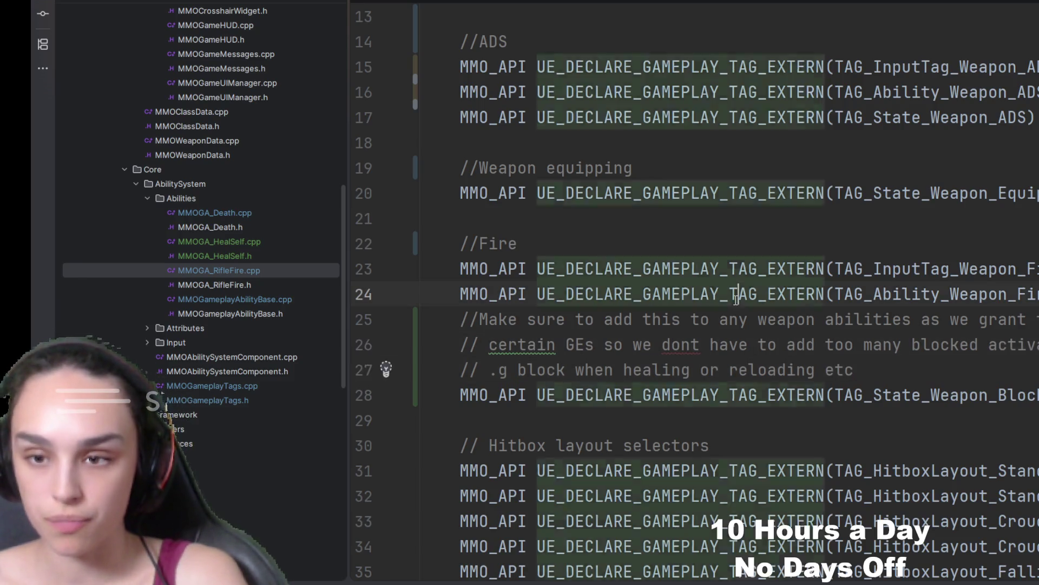
{"action": "left_click", "coordinate": [628, 370]}
{"action": "left_click", "coordinate": [1035, 342]}
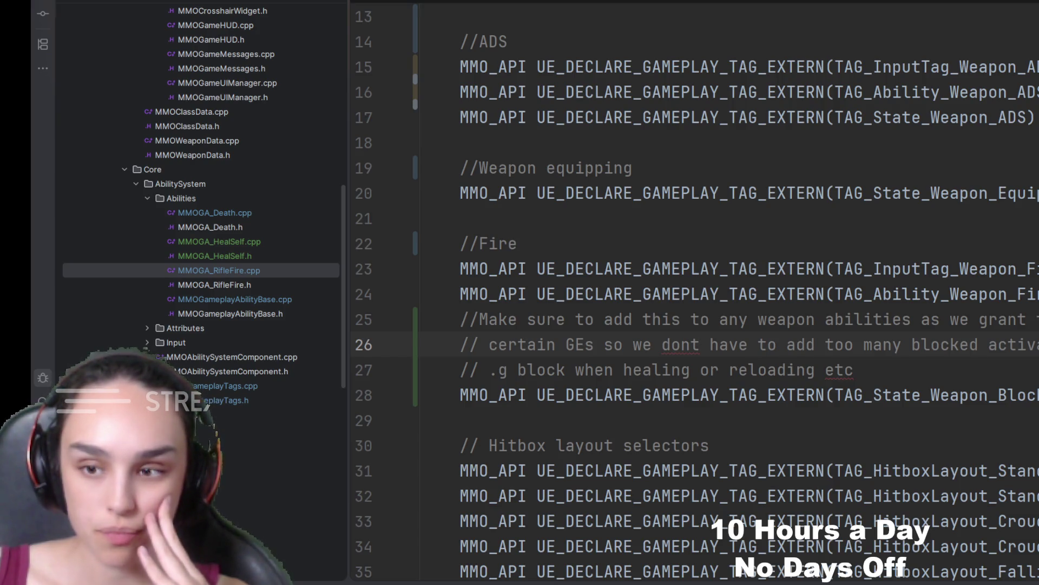
{"action": "left_click", "coordinate": [460, 218]}
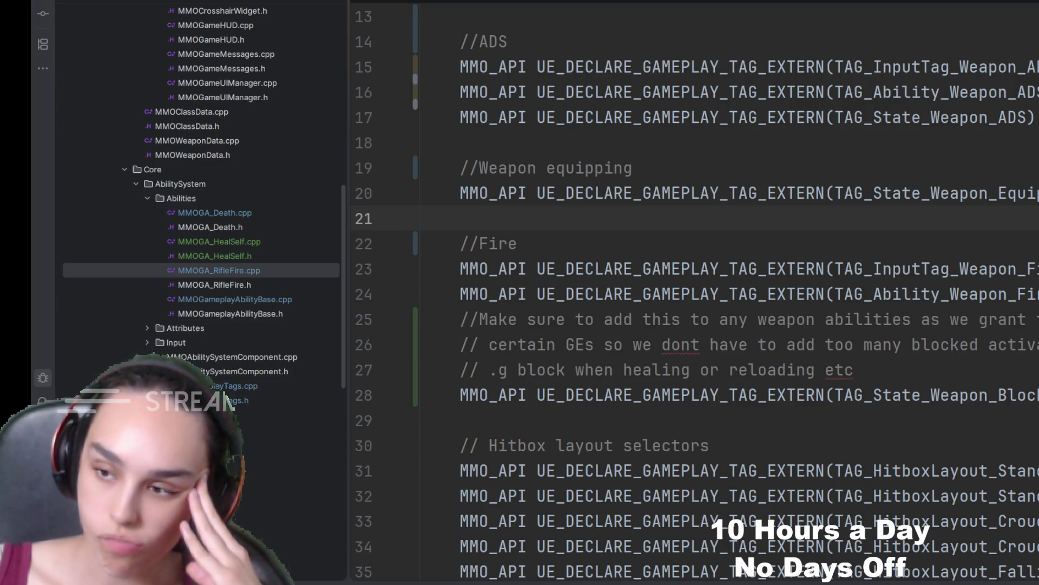
{"action": "left_click", "coordinate": [541, 294]}
- Collapse the Core and UI folders and expand the Player > Game folder in the Explorer
{"action": "scroll", "coordinate": [216, 330], "scroll_direction": "up", "scroll_amount": 5}
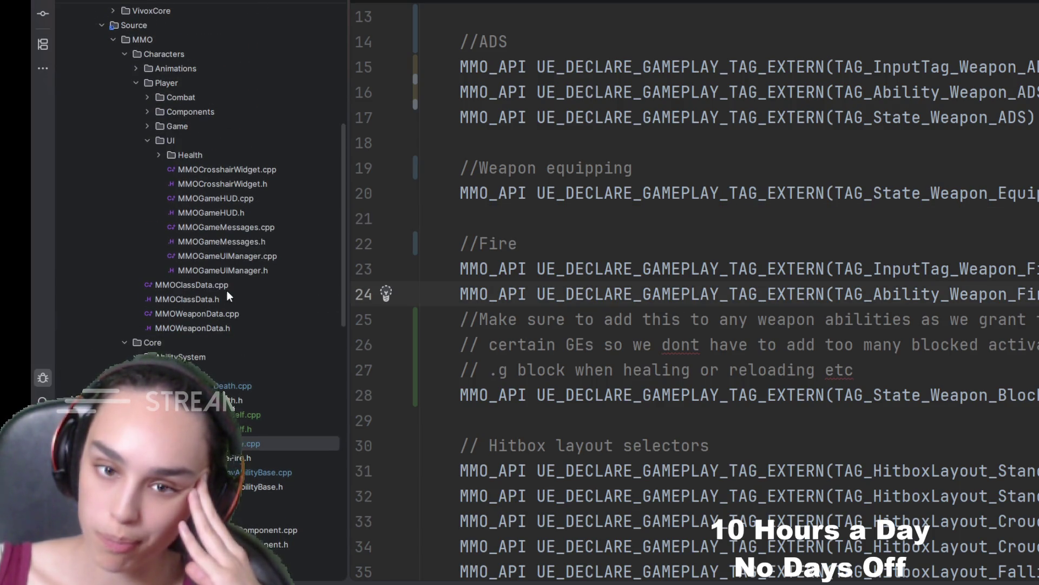
{"action": "left_click", "coordinate": [124, 342]}
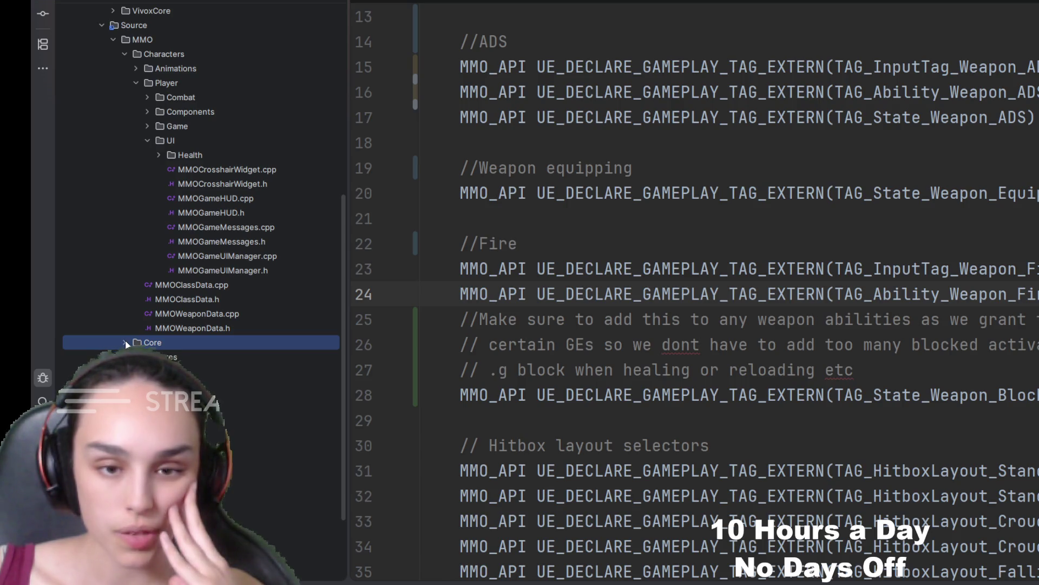
{"action": "scroll", "coordinate": [125, 335], "scroll_direction": "up", "scroll_amount": 5}
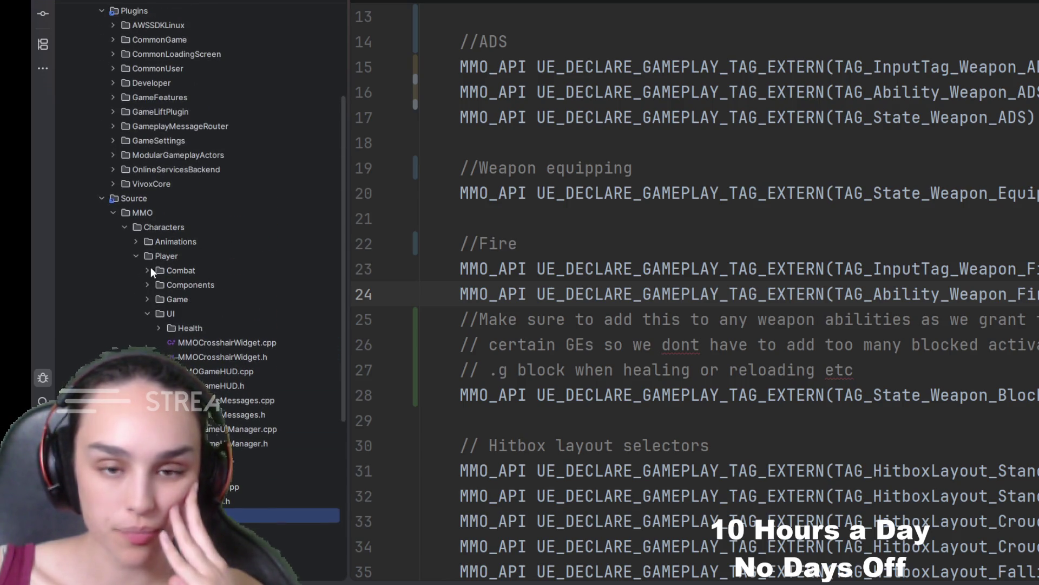
{"action": "left_click", "coordinate": [147, 314]}
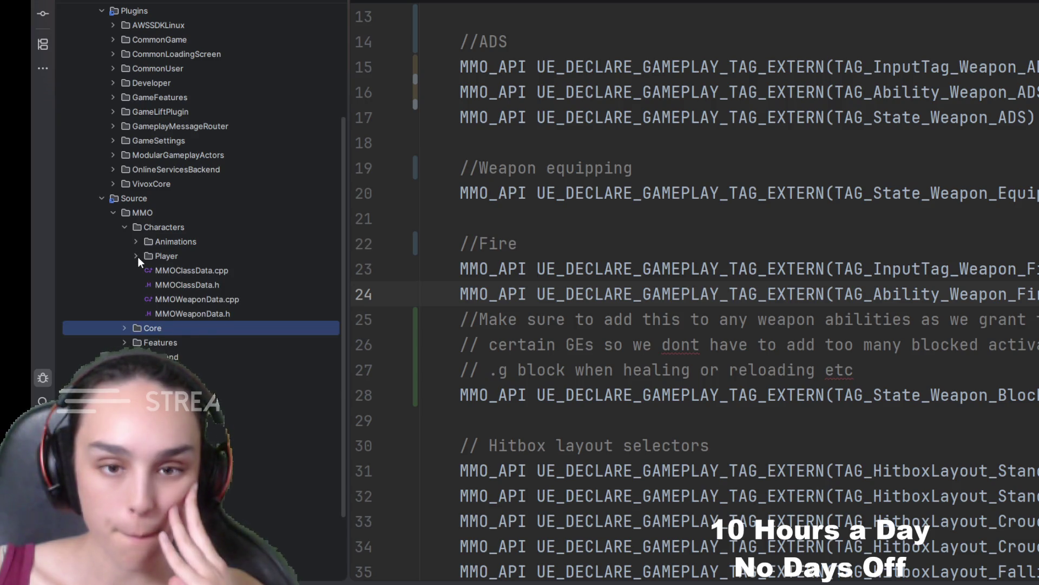
{"action": "left_click", "coordinate": [147, 299]}
- Search MMOCharacter.h for 'IA_' declarations, then open MMOPlayerController.h
{"action": "double_click", "coordinate": [207, 357]}
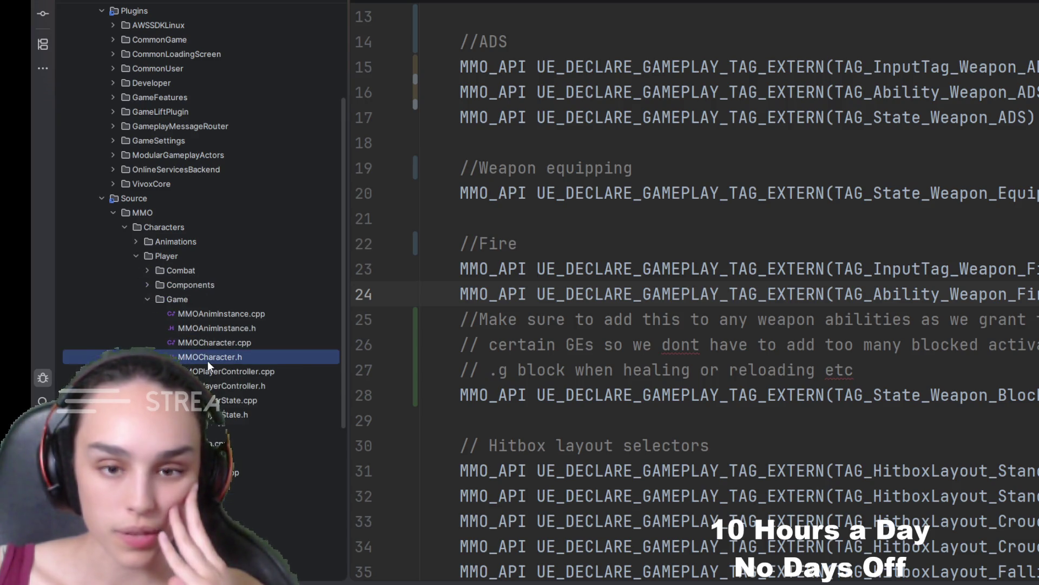
{"action": "key", "text": "ctrl+f"}
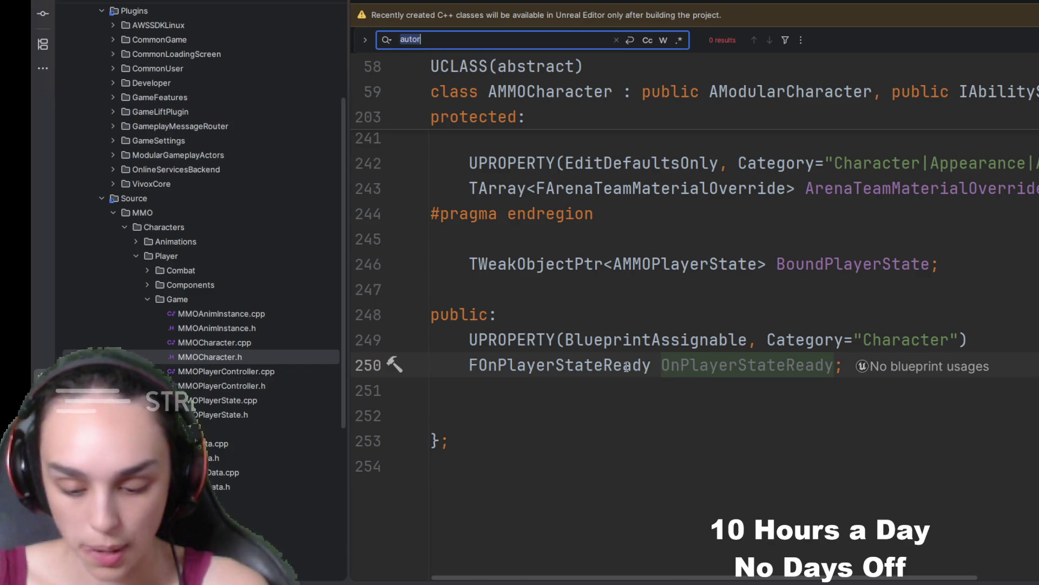
{"action": "type", "text": "IA_"}
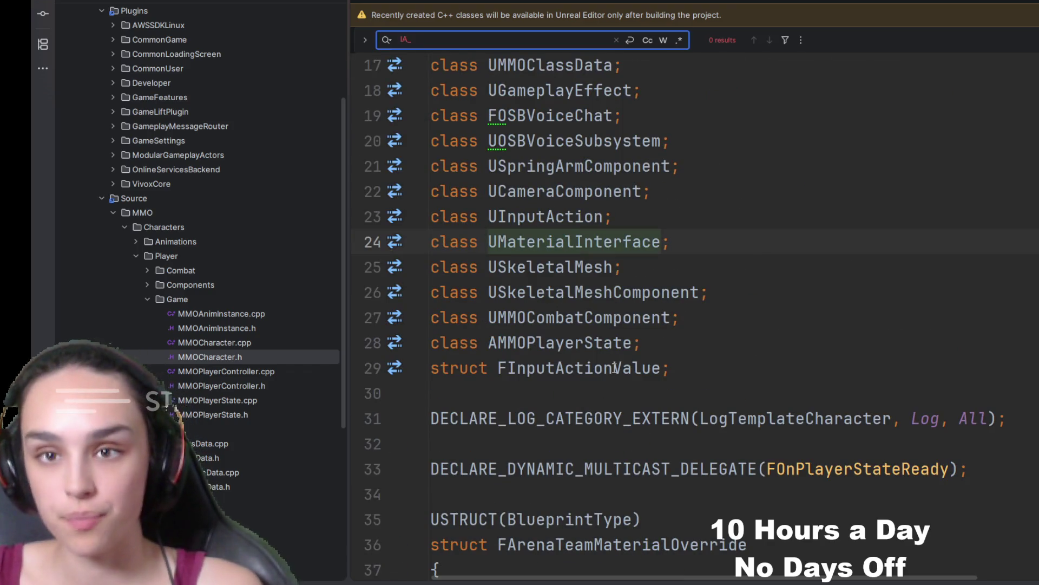
{"action": "double_click", "coordinate": [201, 387]}
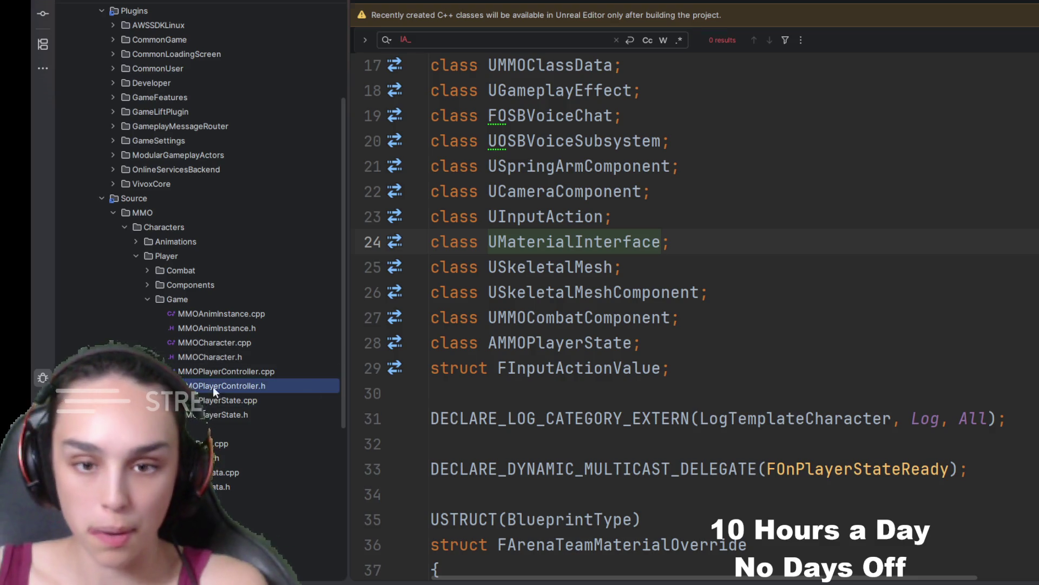
{"action": "key", "text": "ctrl+f"}
- Find the 'ia_' input action properties in MMOPlayerController.h, then switch to MMOPlayerController.cpp
{"action": "type", "text": "ia_"}
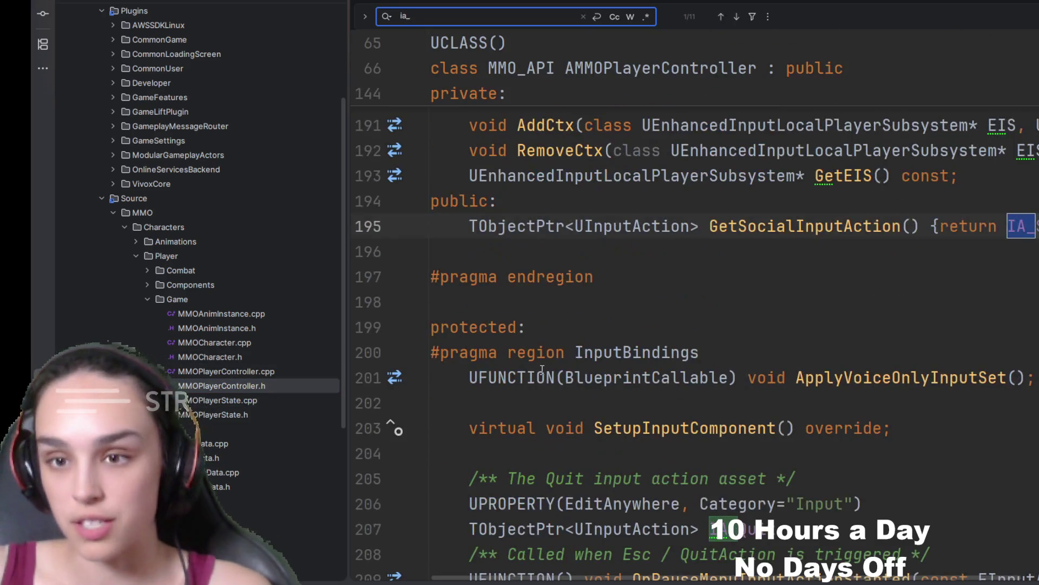
{"action": "key", "text": "Return"}
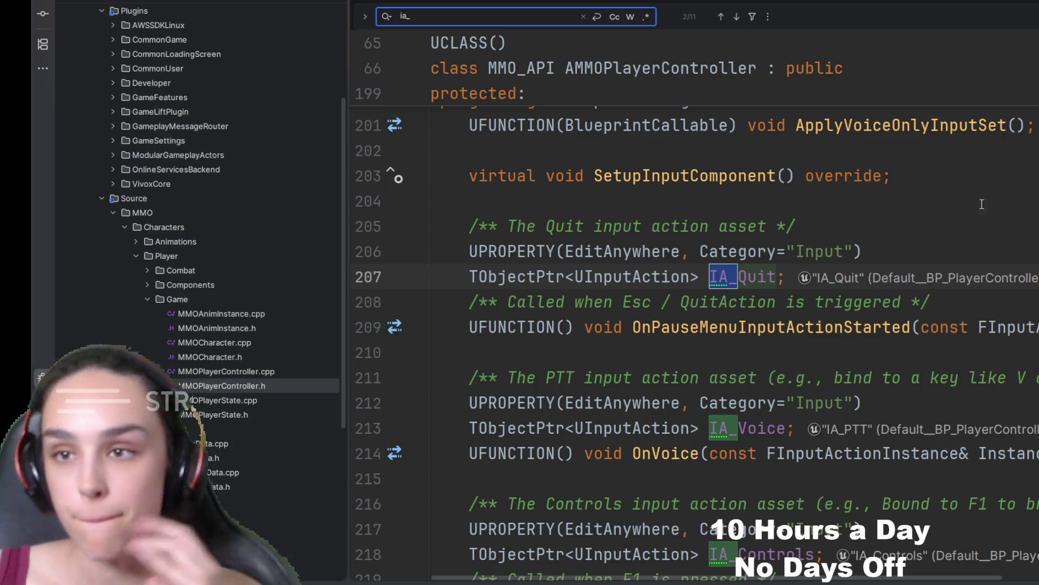
{"action": "scroll", "coordinate": [837, 307], "scroll_direction": "up", "scroll_amount": 4}
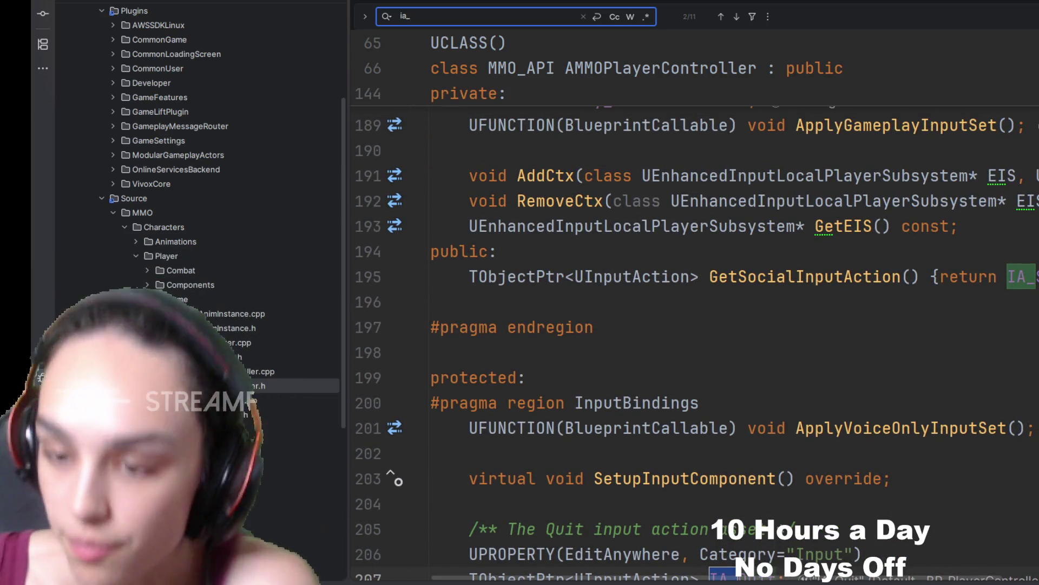
{"action": "key", "text": "ctrl+shift+minus"}
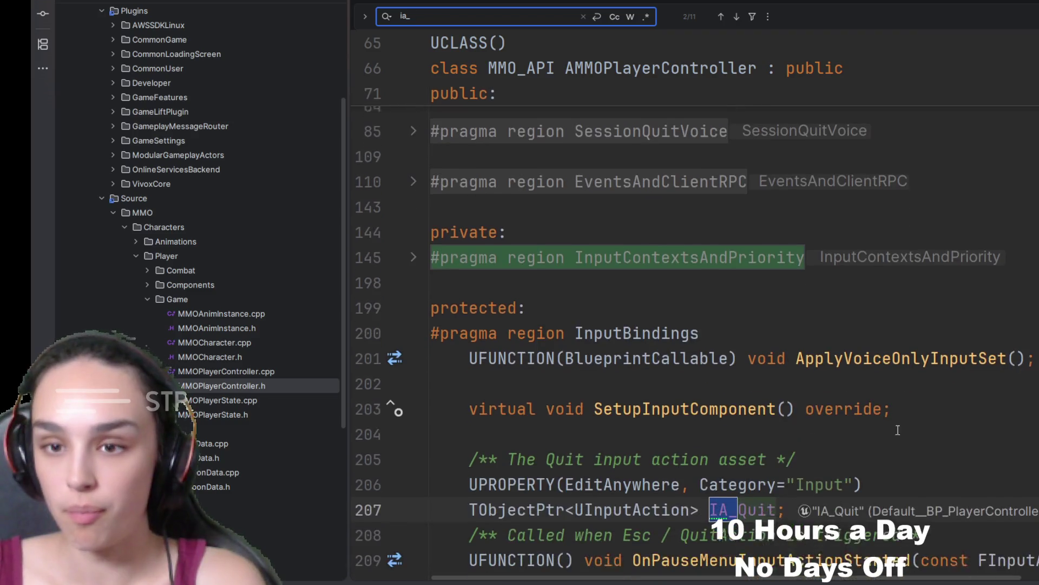
{"action": "scroll", "coordinate": [910, 433], "scroll_direction": "down", "scroll_amount": 7}
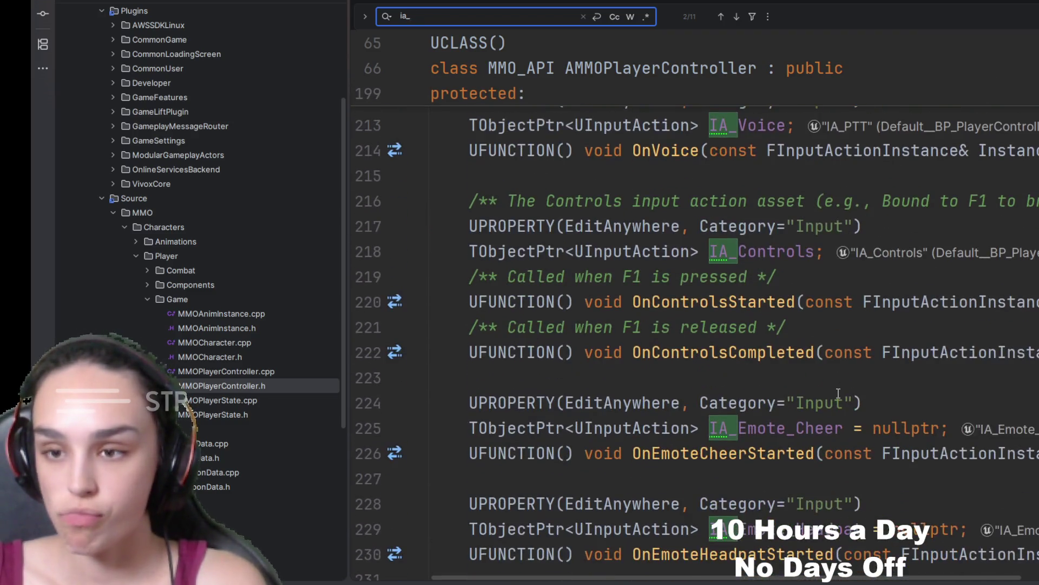
{"action": "scroll", "coordinate": [784, 404], "scroll_direction": "down", "scroll_amount": 4}
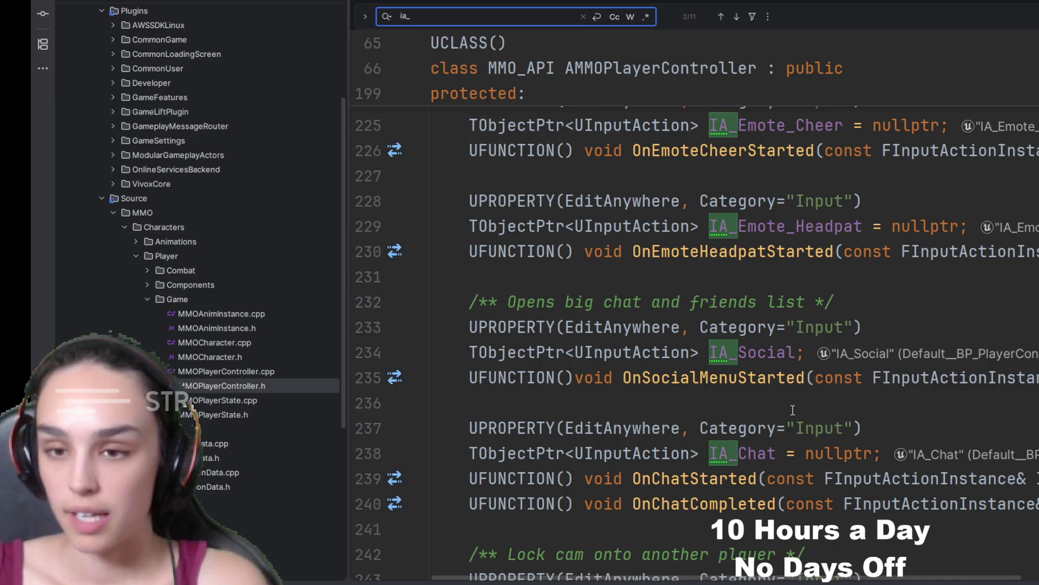
{"action": "scroll", "coordinate": [792, 410], "scroll_direction": "down", "scroll_amount": 4}
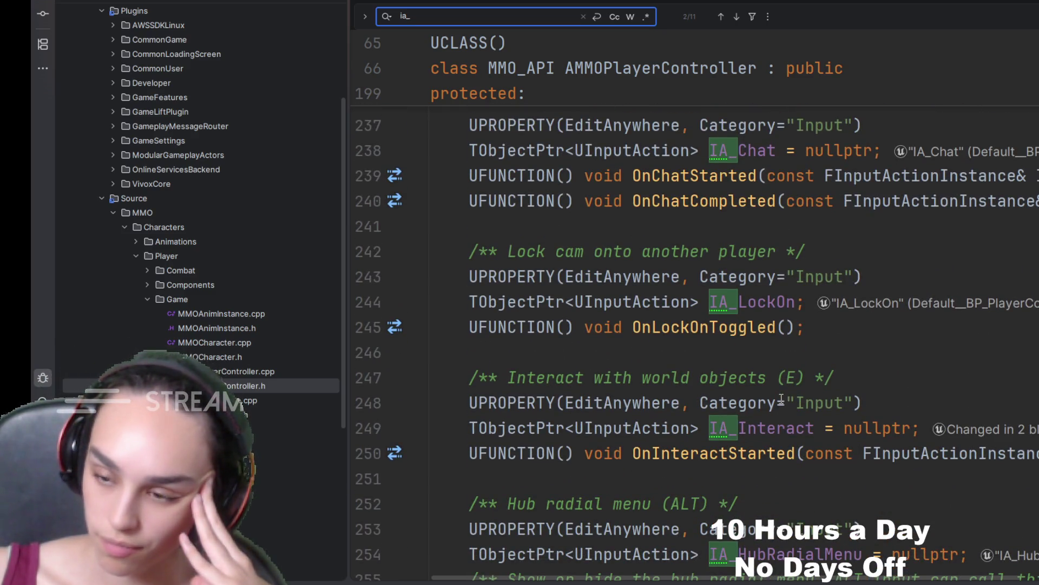
{"action": "left_click", "coordinate": [857, 318]}
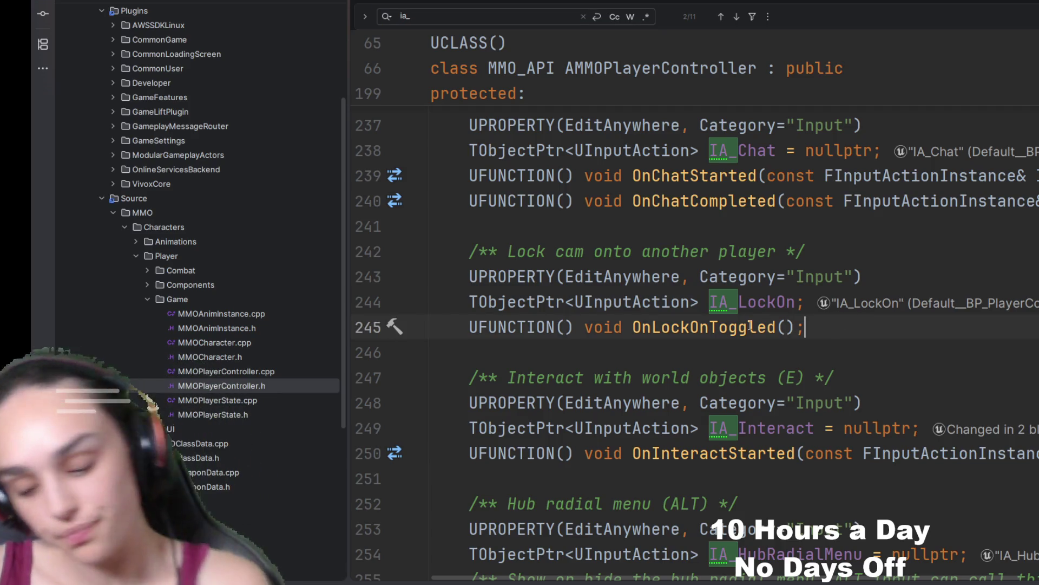
{"action": "key", "text": "ctrl+alt+Home"}
{"action": "scroll", "coordinate": [1004, 286], "scroll_direction": "down", "scroll_amount": 15}
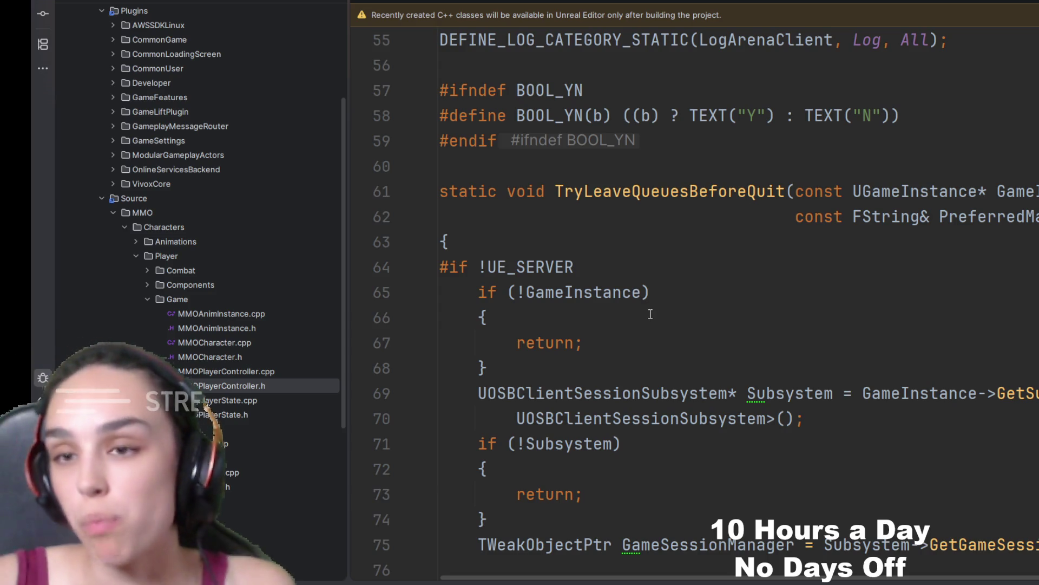
{"action": "scroll", "coordinate": [712, 331], "scroll_direction": "down", "scroll_amount": 15}
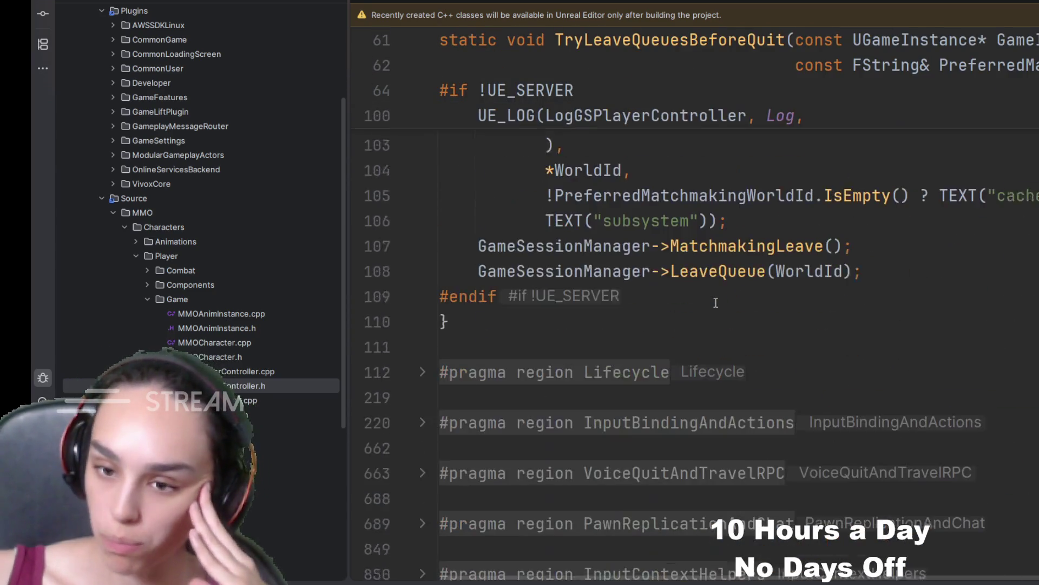
{"action": "left_click", "coordinate": [642, 393]}
{"action": "scroll", "coordinate": [679, 341], "scroll_direction": "down", "scroll_amount": 5}
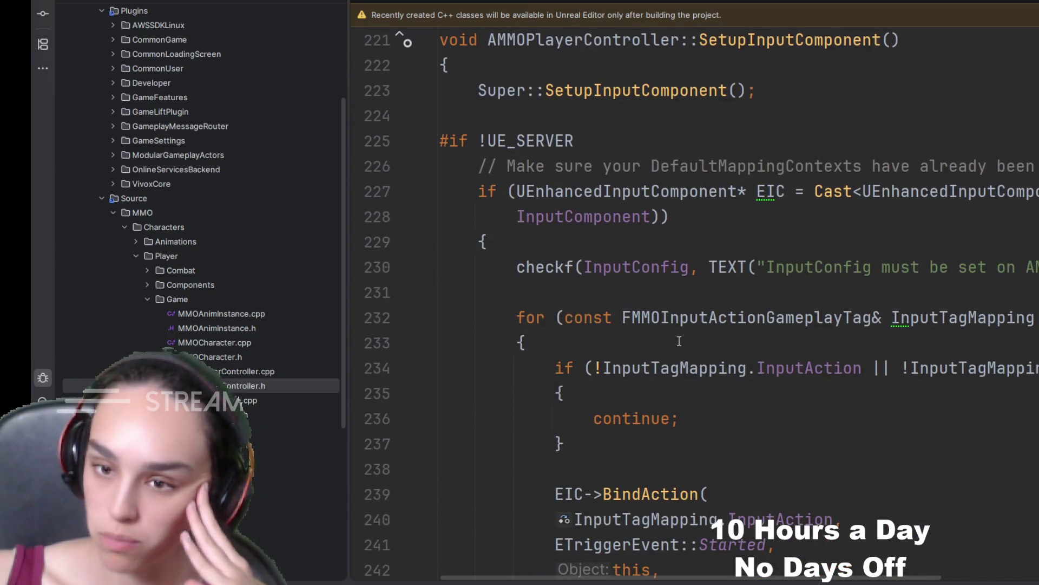
{"action": "left_click_drag", "start_coordinate": [661, 321], "coordinate": [824, 321]}
{"action": "left_click", "coordinate": [890, 292]}
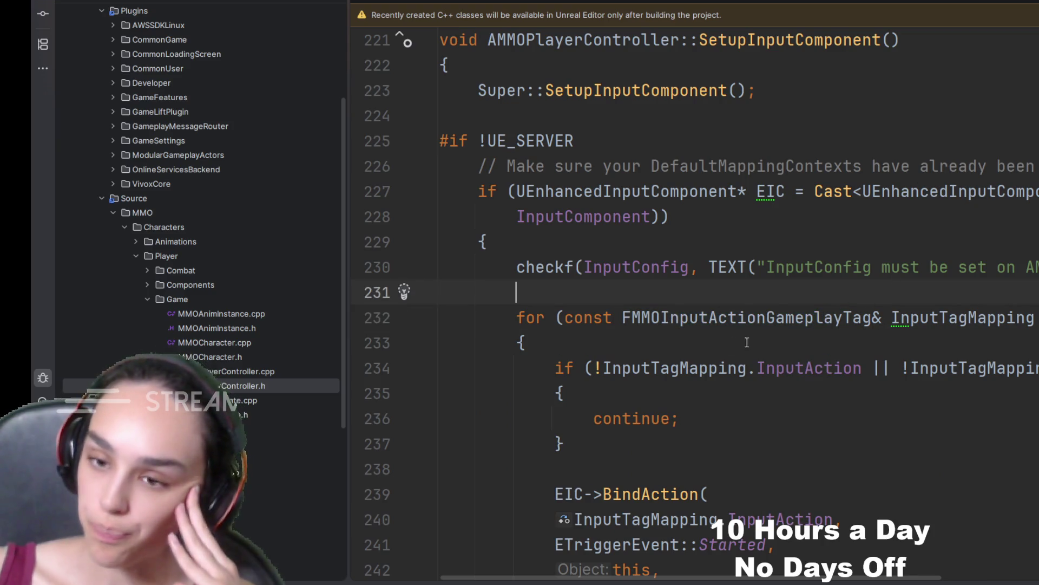
{"action": "left_click_drag", "start_coordinate": [622, 319], "coordinate": [1036, 325]}
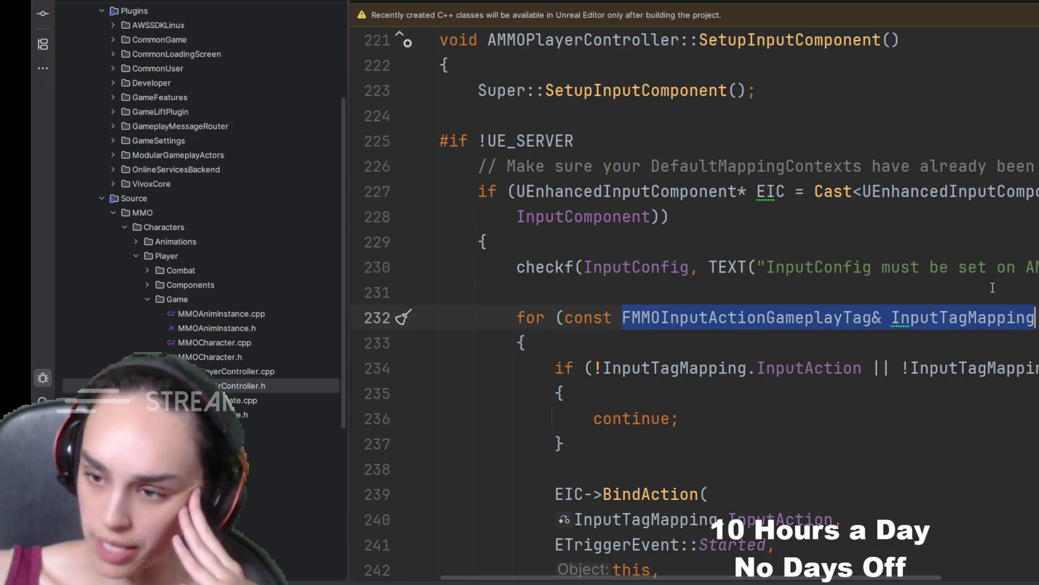
{"action": "left_click", "coordinate": [997, 293]}
{"action": "double_click", "coordinate": [763, 318]}
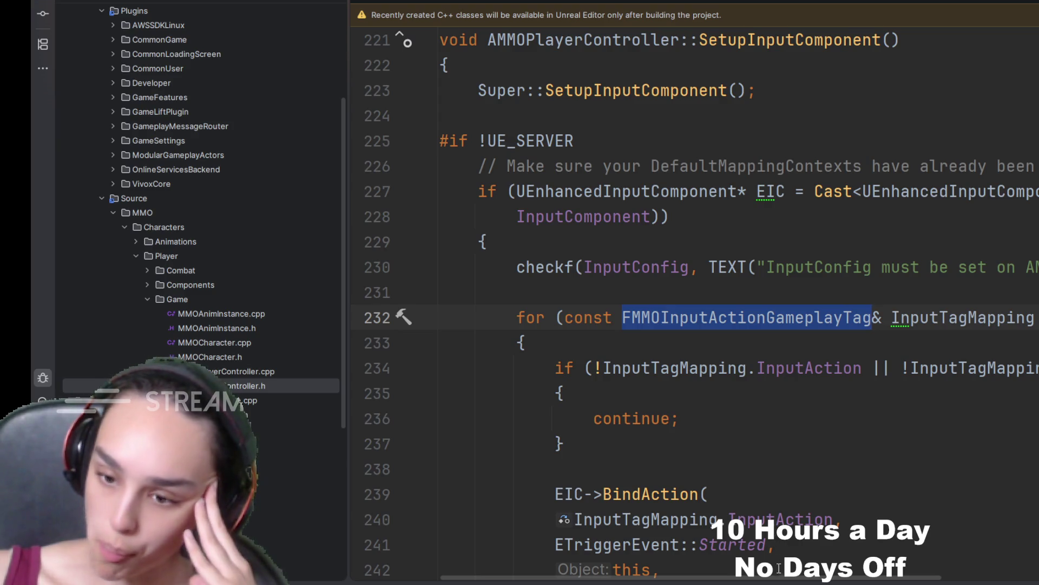
{"action": "scroll", "coordinate": [778, 577], "scroll_direction": "right", "scroll_amount": 5}
{"action": "scroll", "coordinate": [720, 427], "scroll_direction": "left", "scroll_amount": 5}
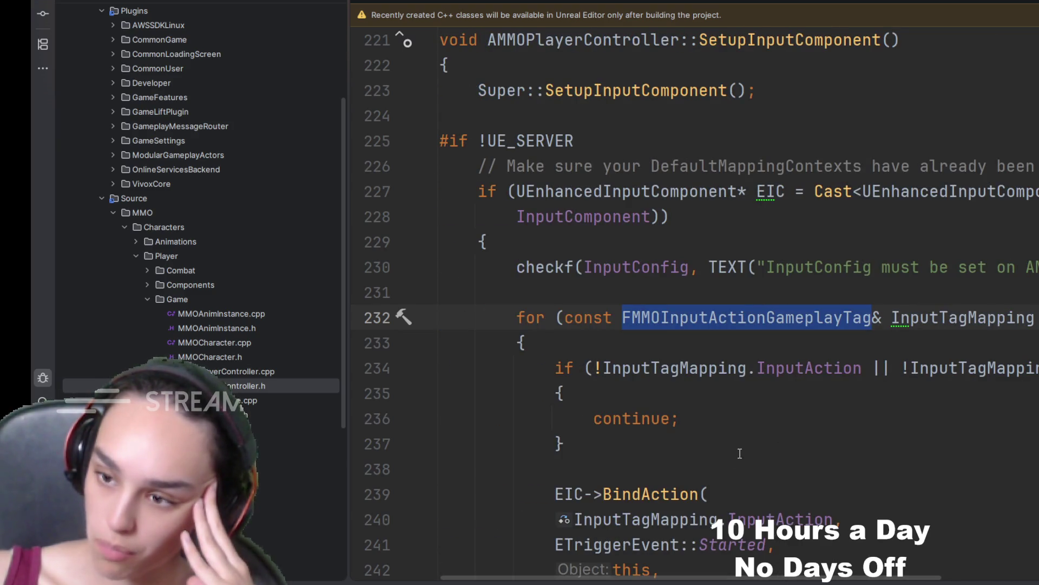
{"action": "left_click", "coordinate": [569, 162]}
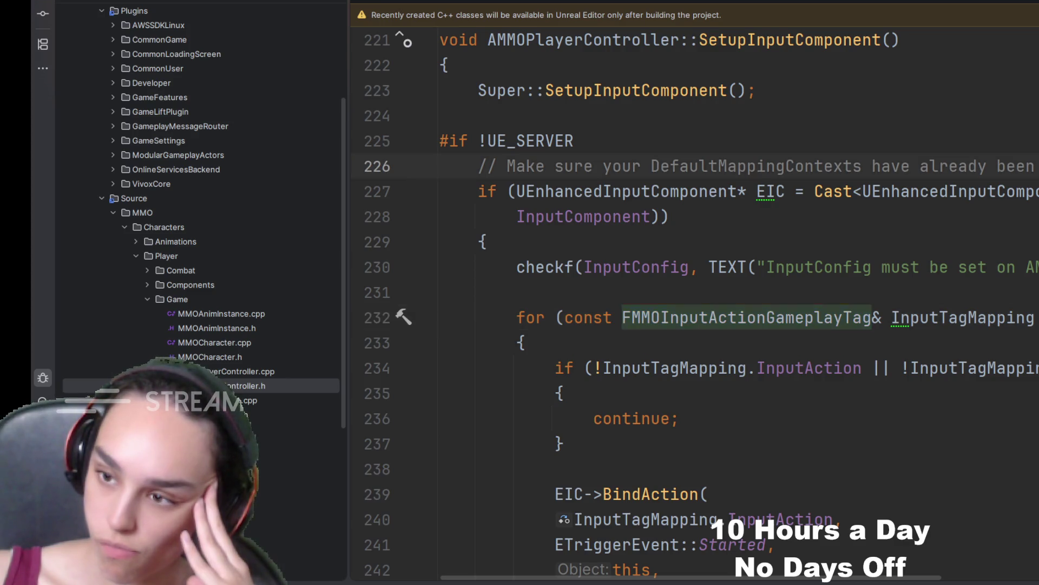
- Above the input-tag loop, add '// This is so we can link our input actions to gameplay t'
{"action": "key", "text": "Return"}
{"action": "type", "text": "//"}
{"action": "key", "text": "BackSpace"}
{"action": "key", "text": "BackSpace"}
{"action": "key", "text": "BackSpace"}
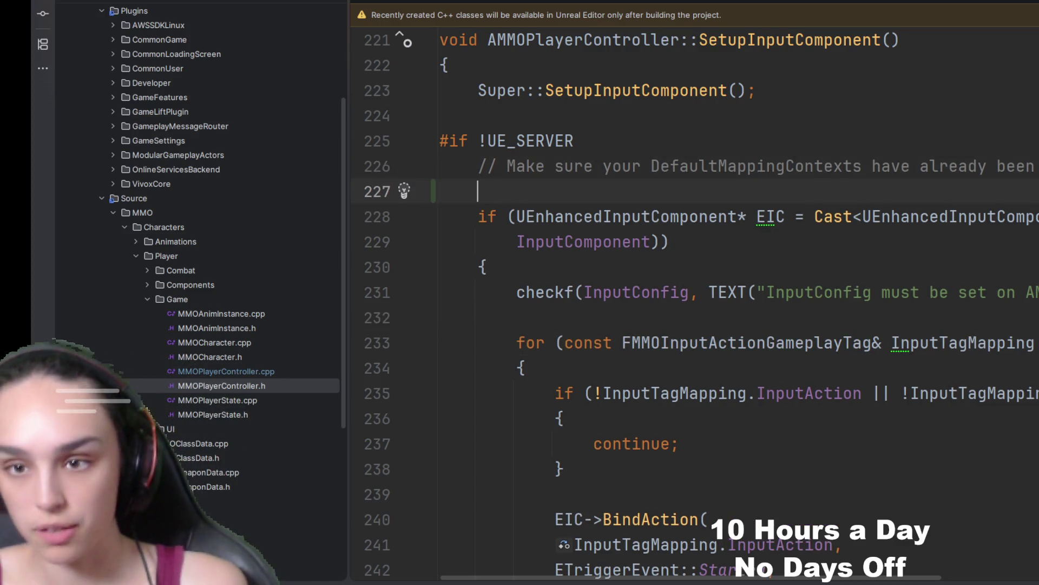
{"action": "left_click", "coordinate": [574, 281]}
{"action": "key", "text": "Return"}
{"action": "type", "text": "//"}
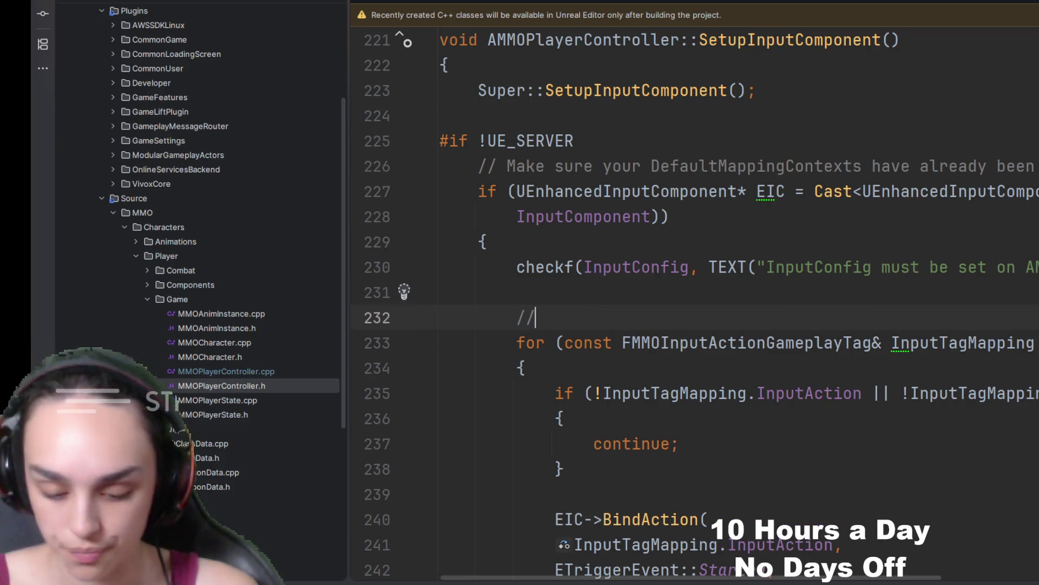
{"action": "type", "text": "This is"}
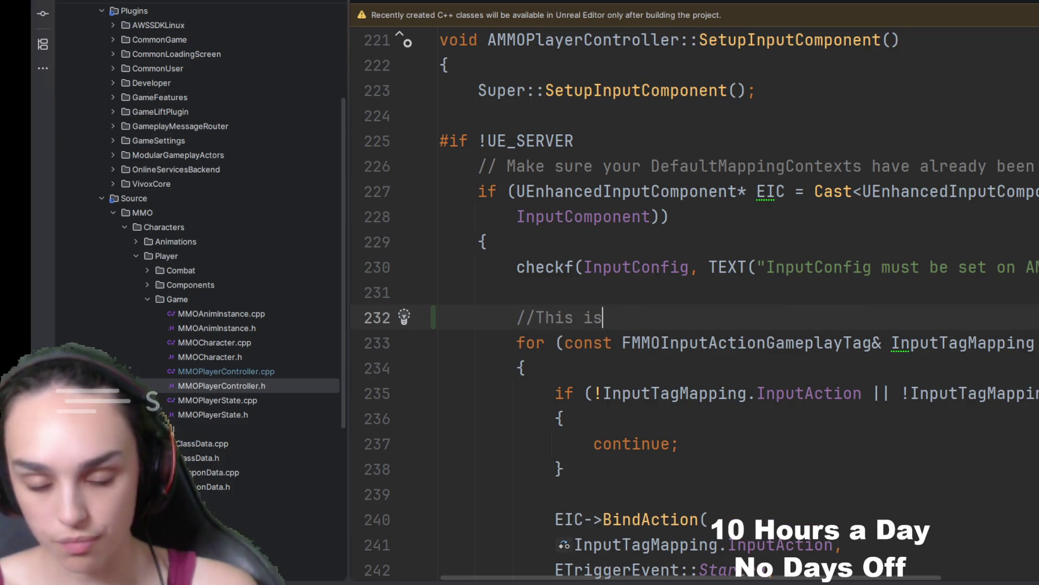
{"action": "type", "text": " so we can link our "}
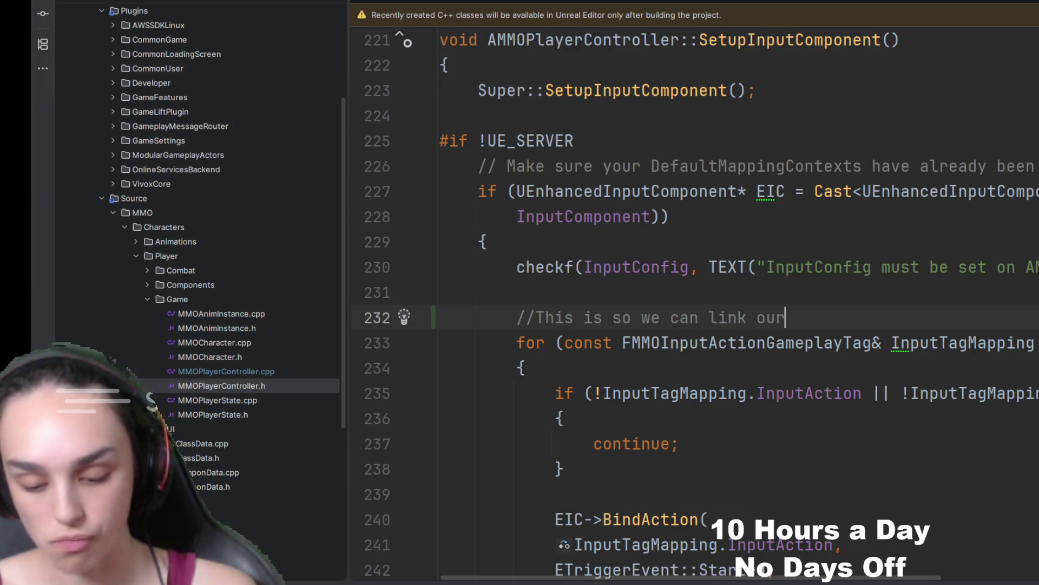
{"action": "type", "text": "input actio"}
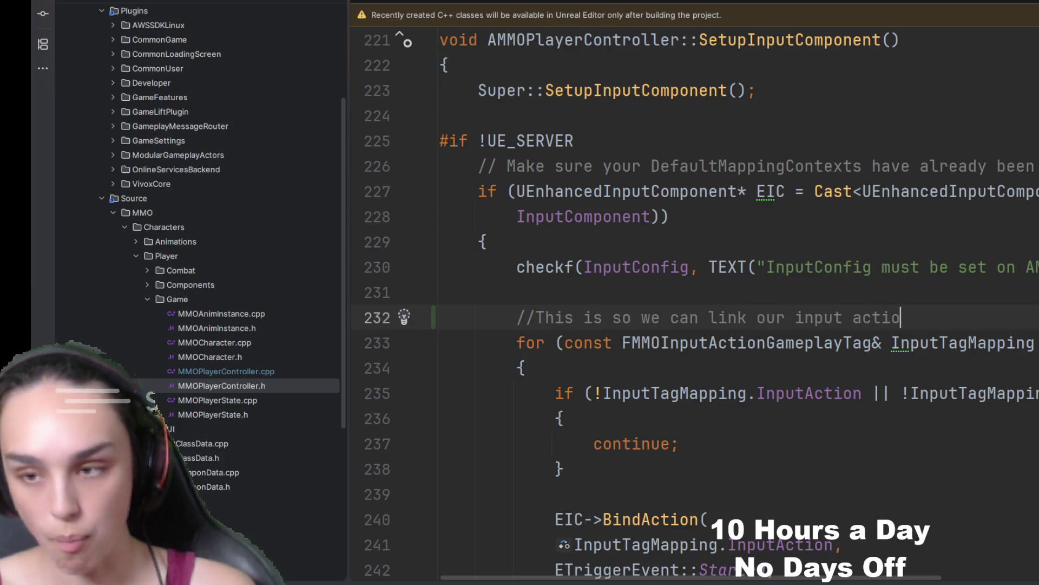
{"action": "type", "text": "s to gameplay t"}
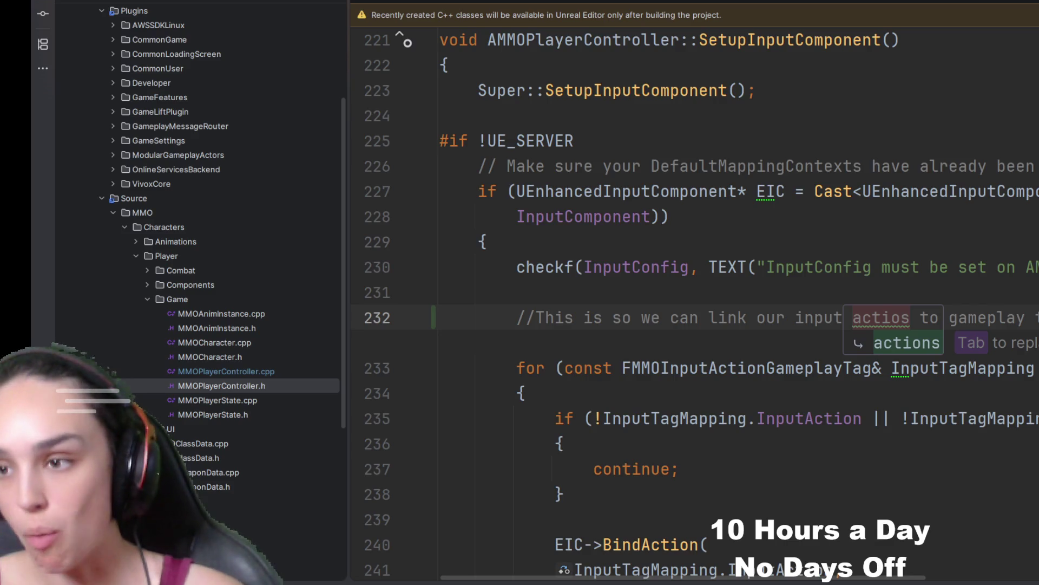
{"action": "left_click", "coordinate": [911, 319]}
{"action": "type", "text": "n"}
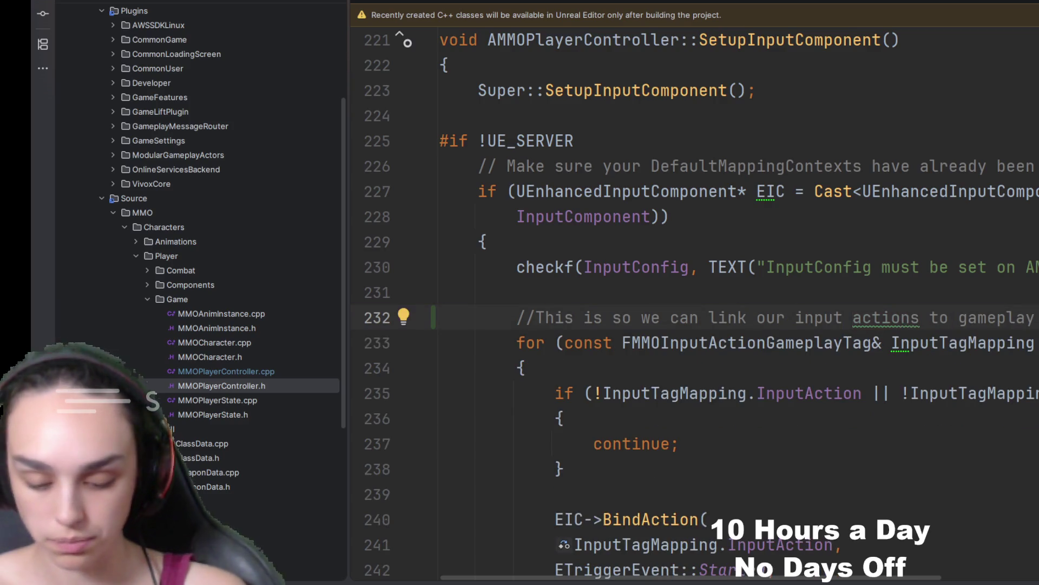
- Start a second comment line saying this will then link to gameplay abilities
{"action": "key", "text": "Return"}
{"action": "type", "text": "// will then linkt o"}
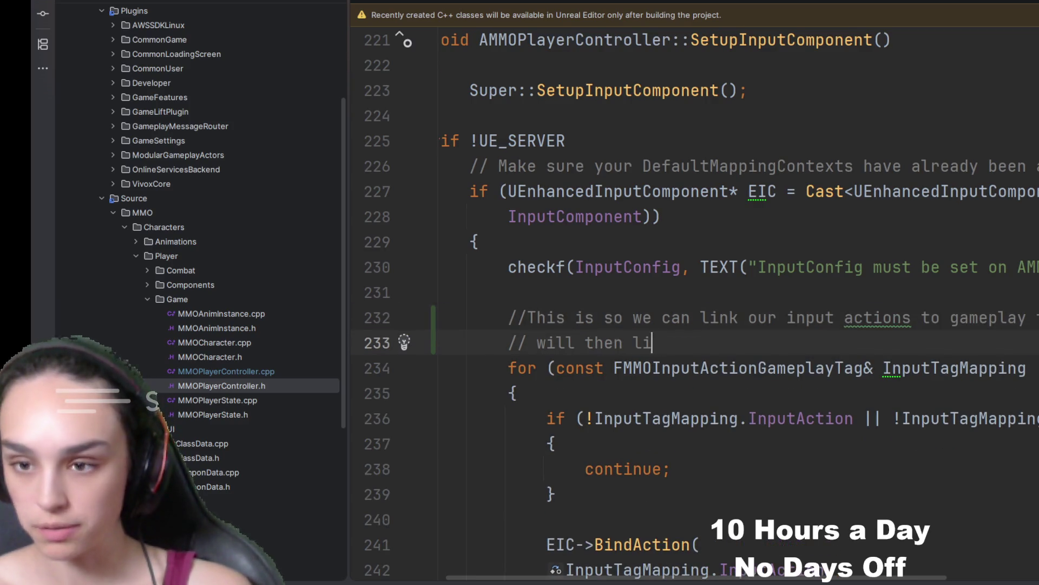
{"action": "key", "text": "BackSpace"}
{"action": "key", "text": "BackSpace"}
{"action": "key", "text": "BackSpace"}
{"action": "type", "text": "to gam"}
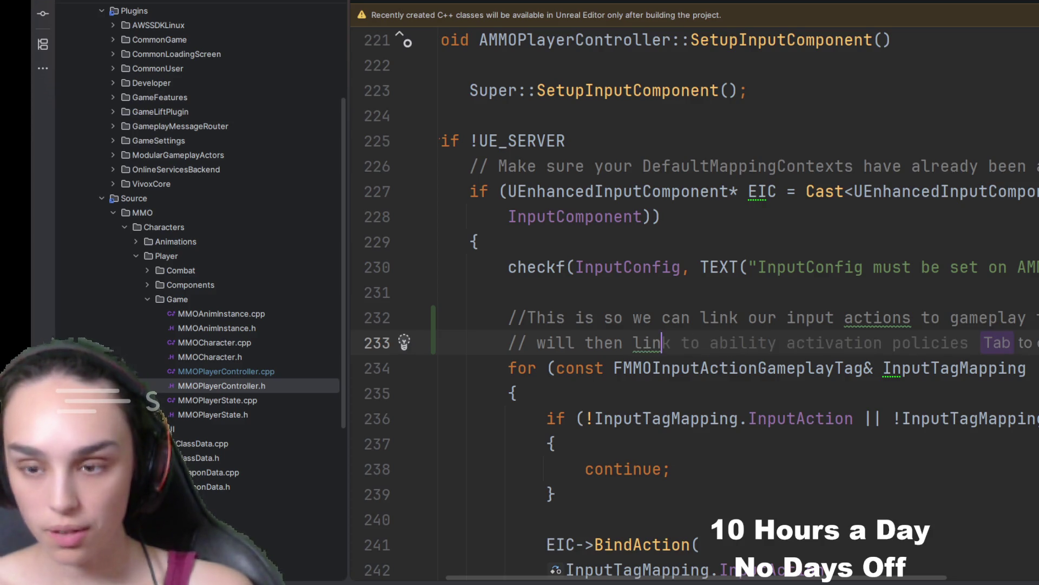
{"action": "type", "text": "eplay abilitie"}
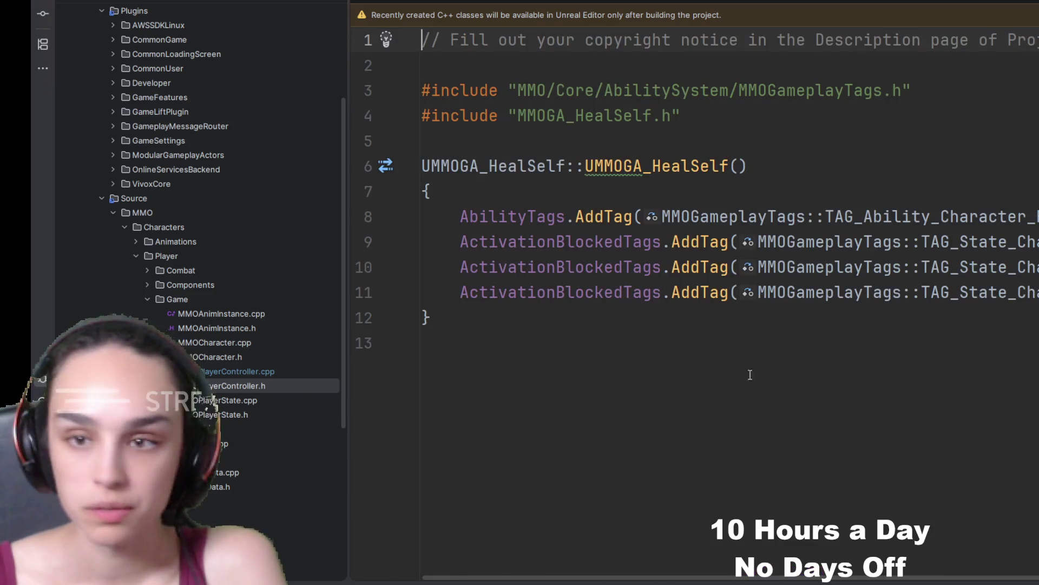
- Move the #include "MMOGA_HealSelf.h" line up to line 2, above the MMO/Core include
{"action": "left_click_drag", "start_coordinate": [681, 116], "coordinate": [377, 124]}
{"action": "key", "text": "ctrl+x"}
{"action": "key", "text": "Up"}
{"action": "key", "text": "Up"}
{"action": "key", "text": "ctrl+v"}
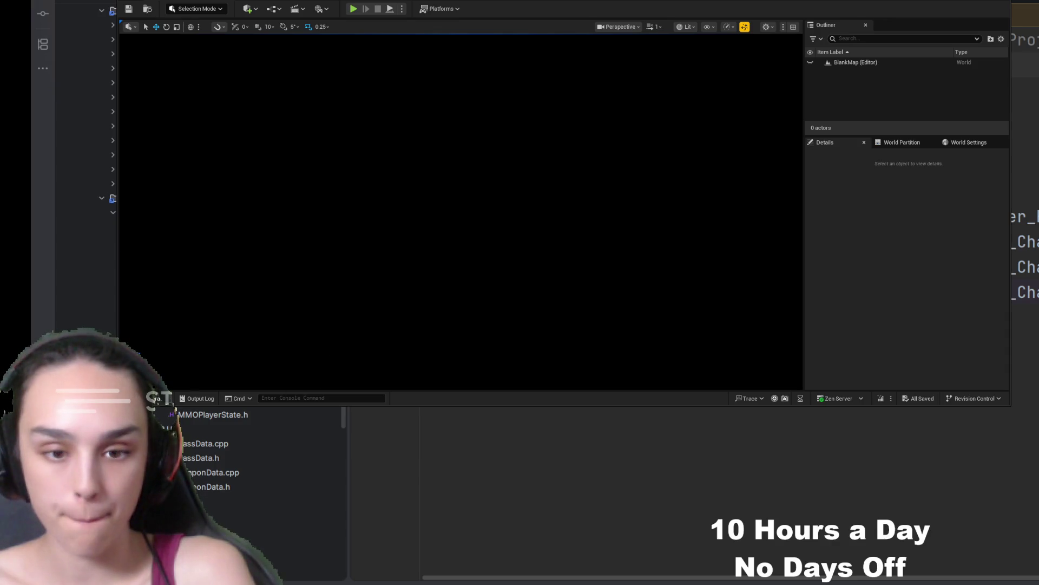
- Browse the Content Drawer to the Content > Input > Combat folder
{"action": "key", "text": "ctrl+space"}
{"action": "left_click", "coordinate": [435, 129]}
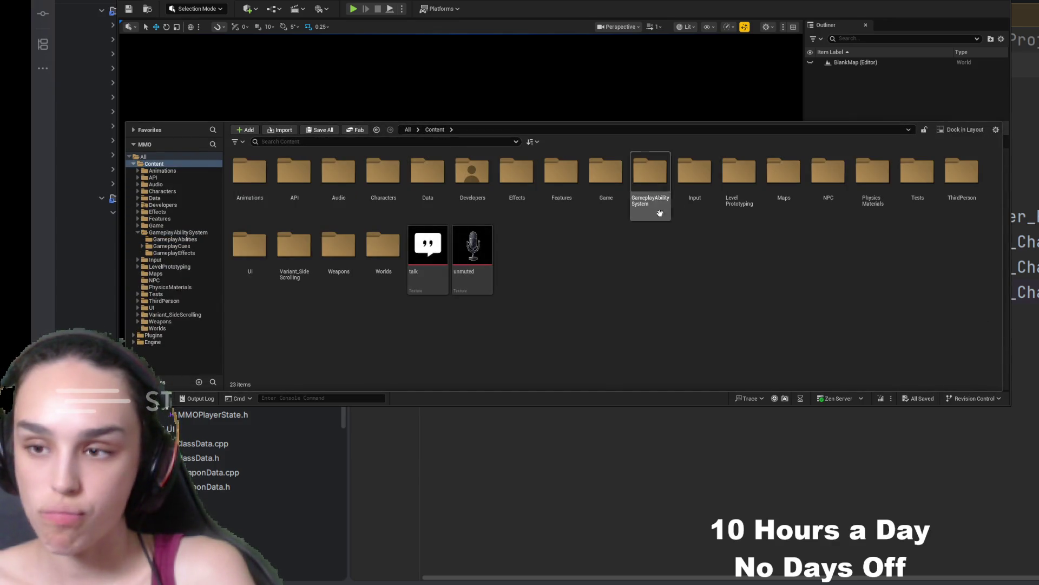
{"action": "double_click", "coordinate": [695, 172]}
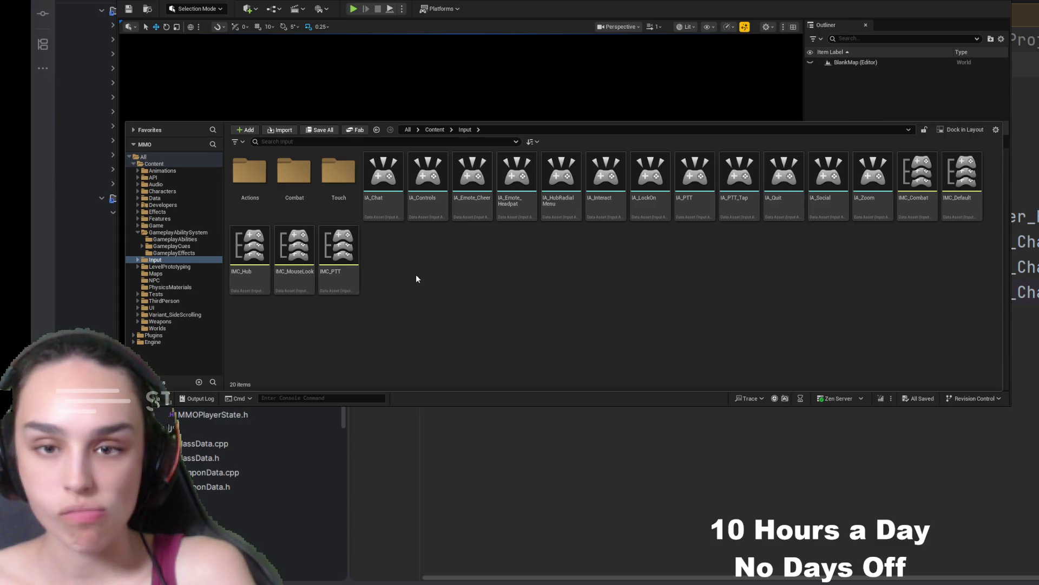
{"action": "double_click", "coordinate": [249, 172]}
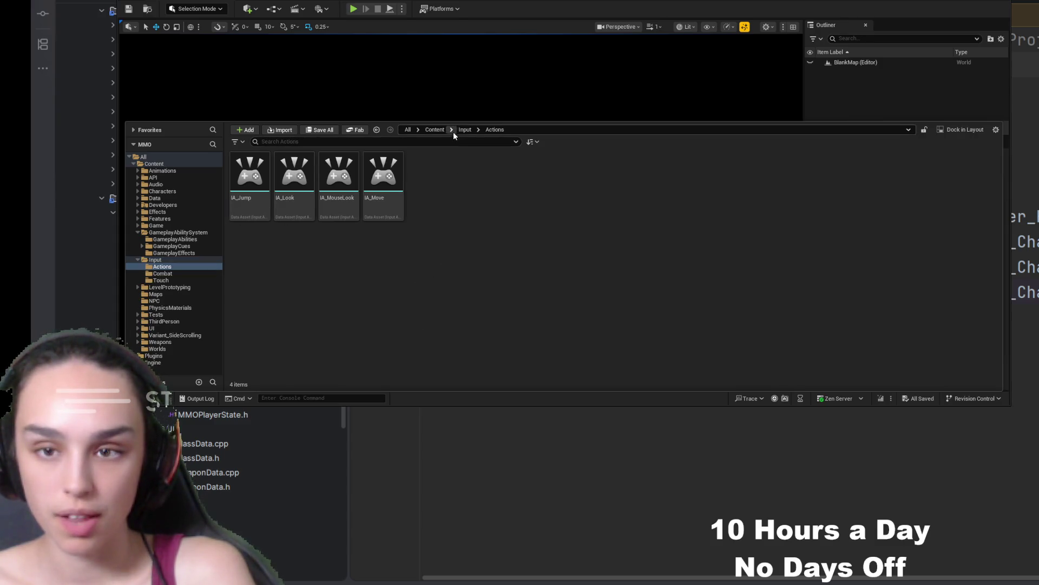
{"action": "left_click", "coordinate": [463, 130]}
{"action": "double_click", "coordinate": [297, 181]}
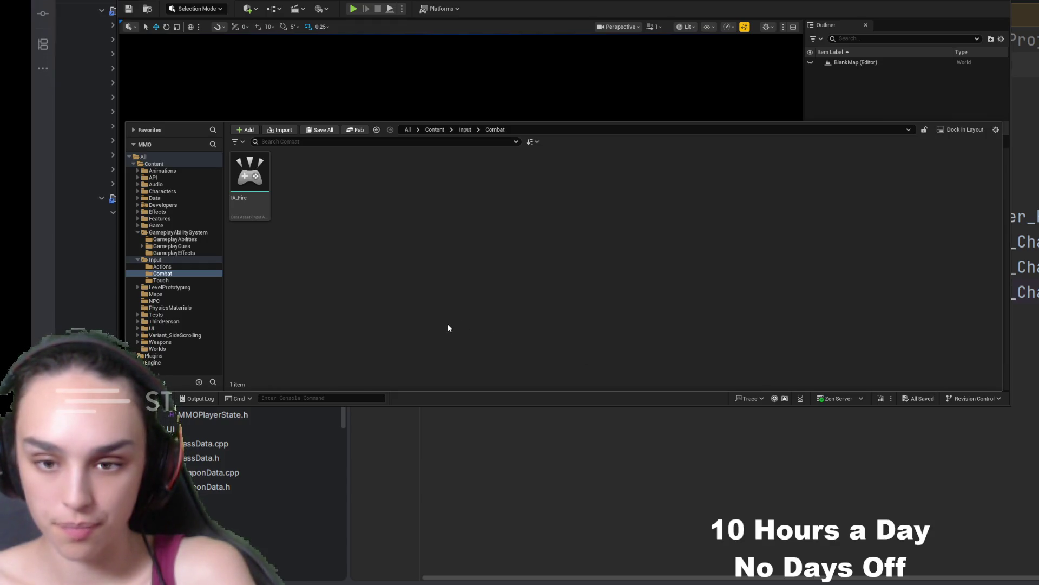
- Name the new Input Action asset IA_HealSelf
{"action": "type", "text": "IA"}
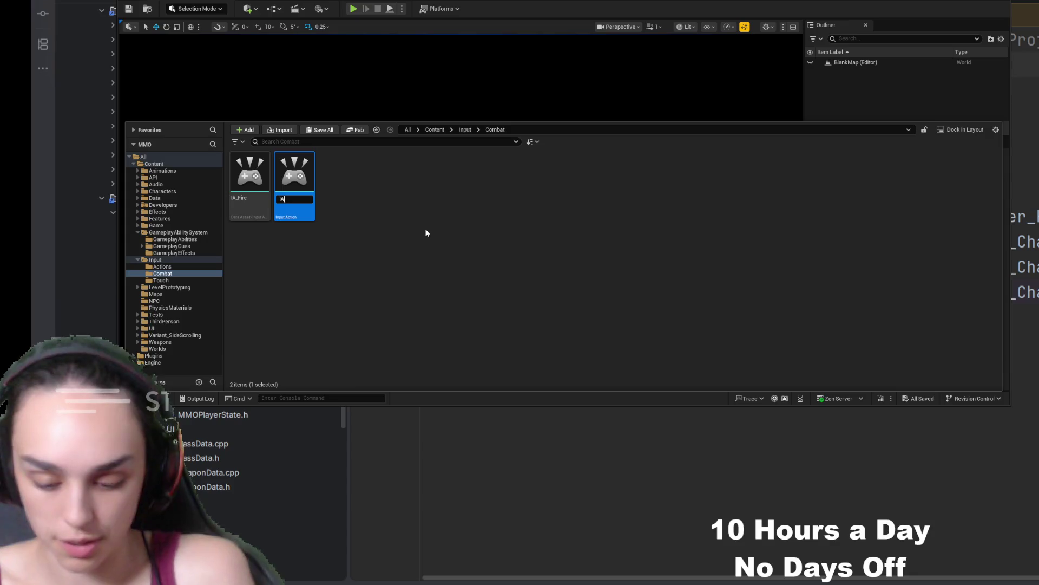
{"action": "type", "text": "_HealSelf"}
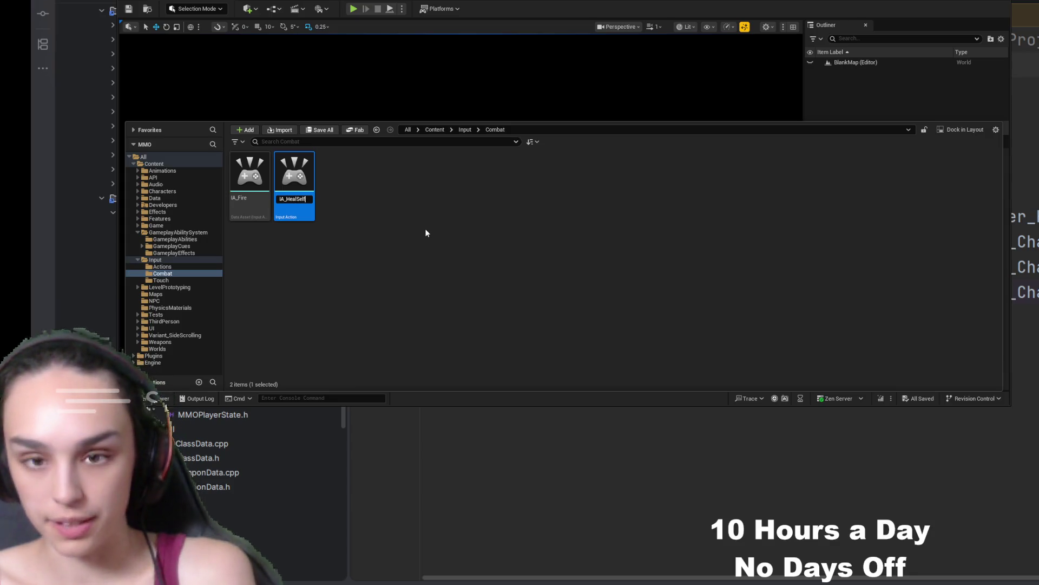
{"action": "key", "text": "Return"}
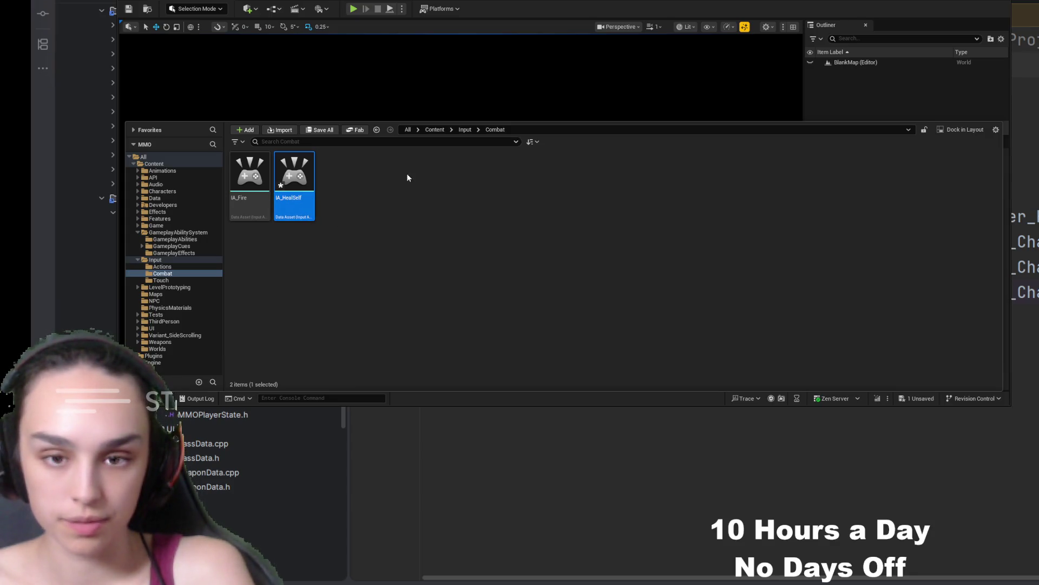
{"action": "left_click", "coordinate": [465, 132]}
- Open IMC_Combat and add a key mapping, removing the mistaken Q mapping
{"action": "left_click", "coordinate": [918, 208]}
{"action": "double_click", "coordinate": [918, 207]}
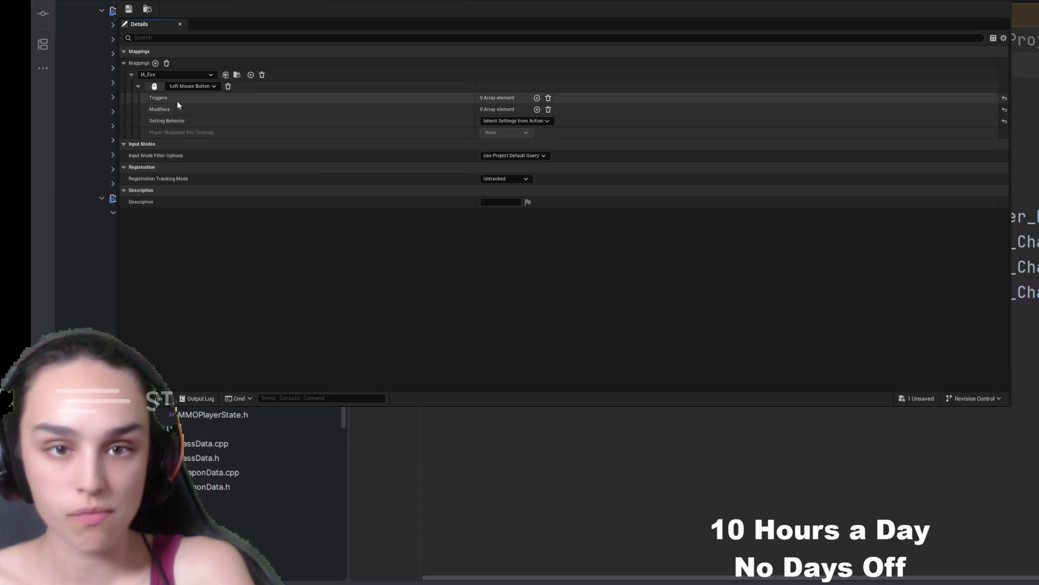
{"action": "left_click", "coordinate": [250, 75]}
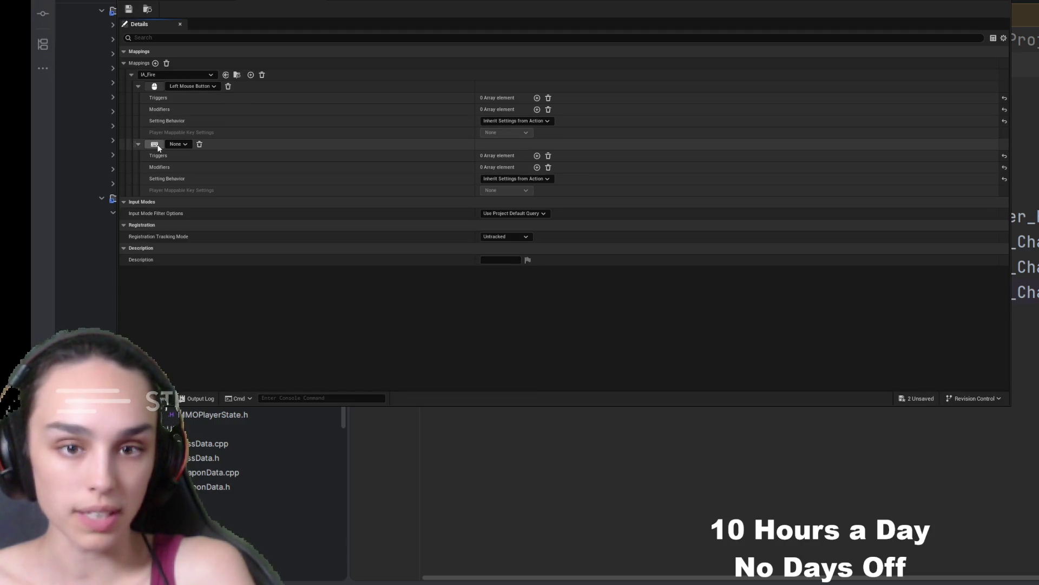
{"action": "left_click", "coordinate": [155, 145]}
{"action": "key", "text": "q"}
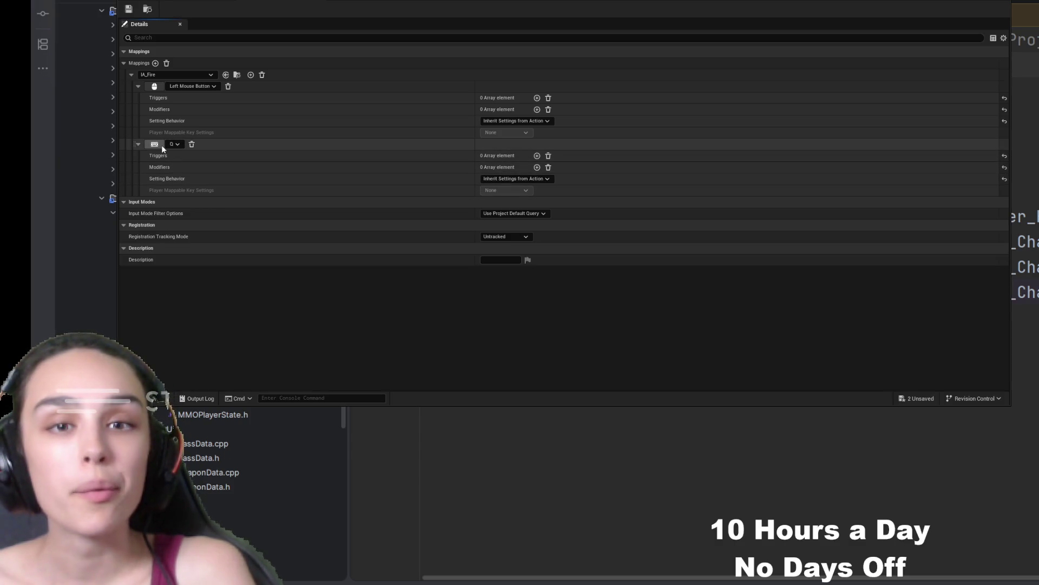
{"action": "left_click", "coordinate": [192, 144]}
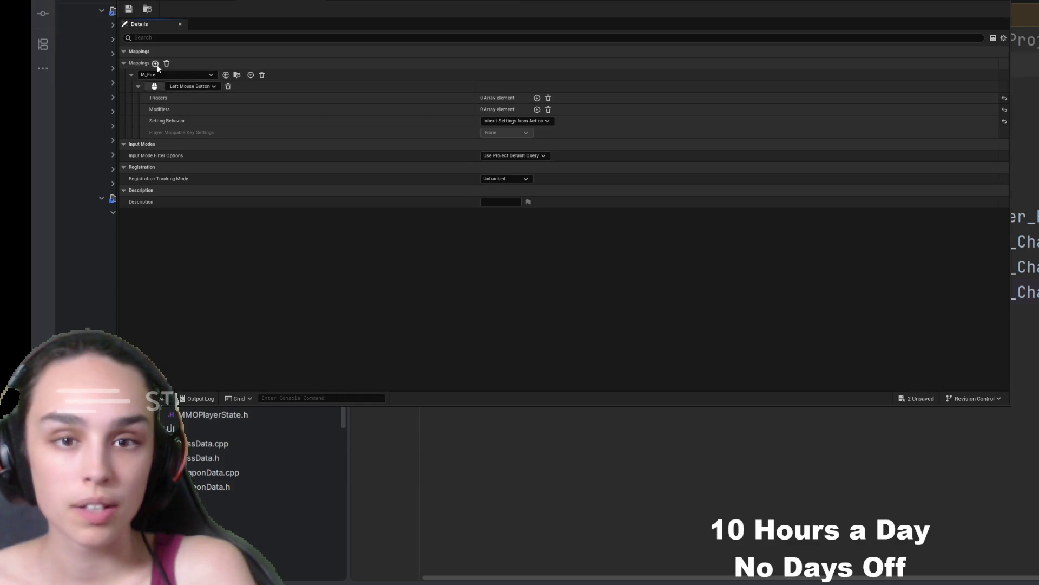
- Add an IA_HealSelf mapping bound to G and save IMC_Combat
{"action": "left_click", "coordinate": [155, 62]}
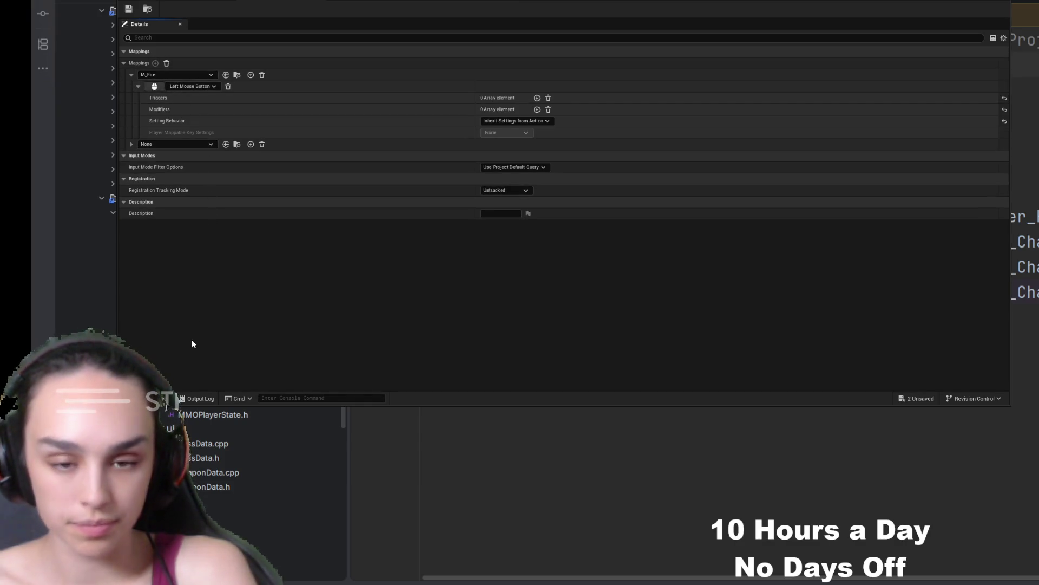
{"action": "key", "text": "ctrl+z"}
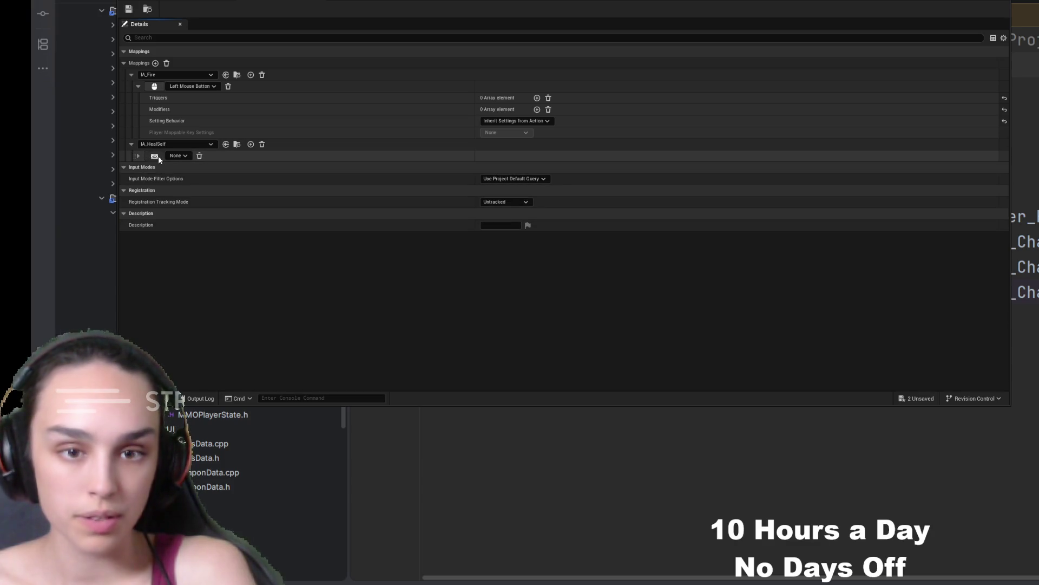
{"action": "type", "text": "Q"}
{"action": "left_click", "coordinate": [128, 9]}
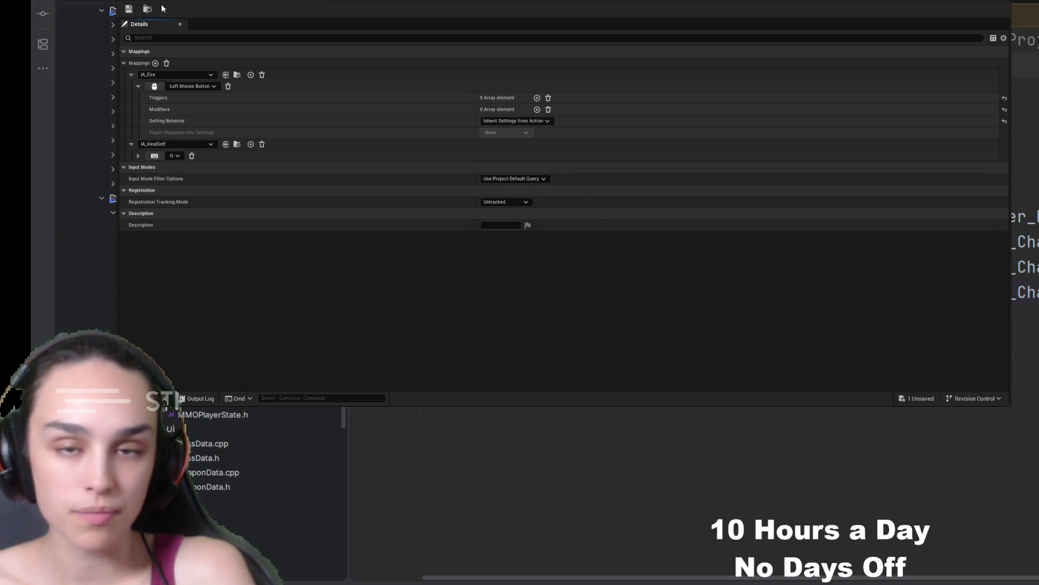
{"action": "left_click", "coordinate": [196, 1]}
{"action": "left_click", "coordinate": [148, 398]}
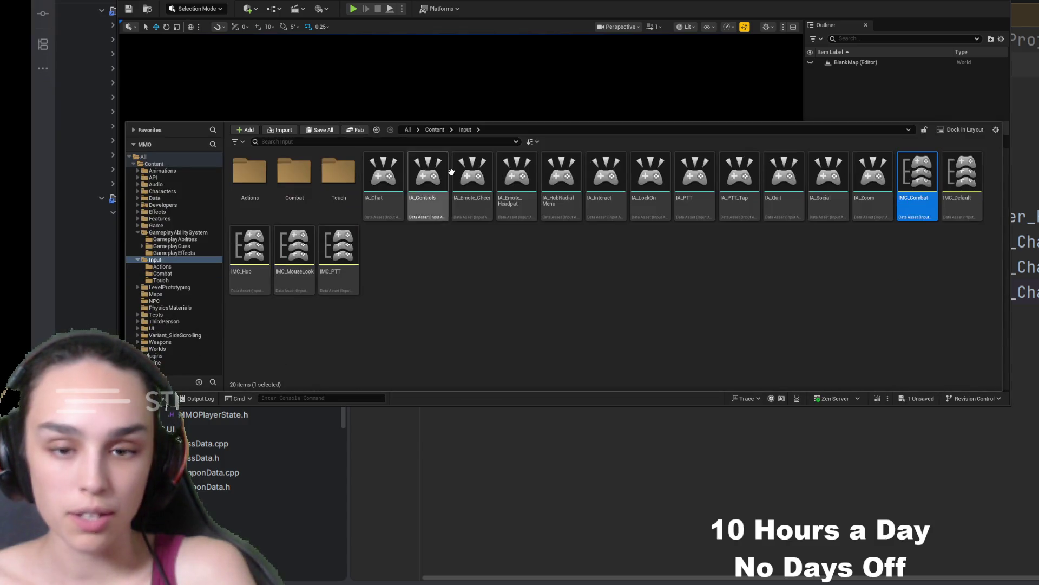
- Open the DA_InputTagMapping data asset from the Content/Data folder
{"action": "left_click", "coordinate": [432, 130]}
{"action": "left_click", "coordinate": [421, 185]}
{"action": "double_click", "coordinate": [421, 185]}
{"action": "double_click", "coordinate": [335, 209]}
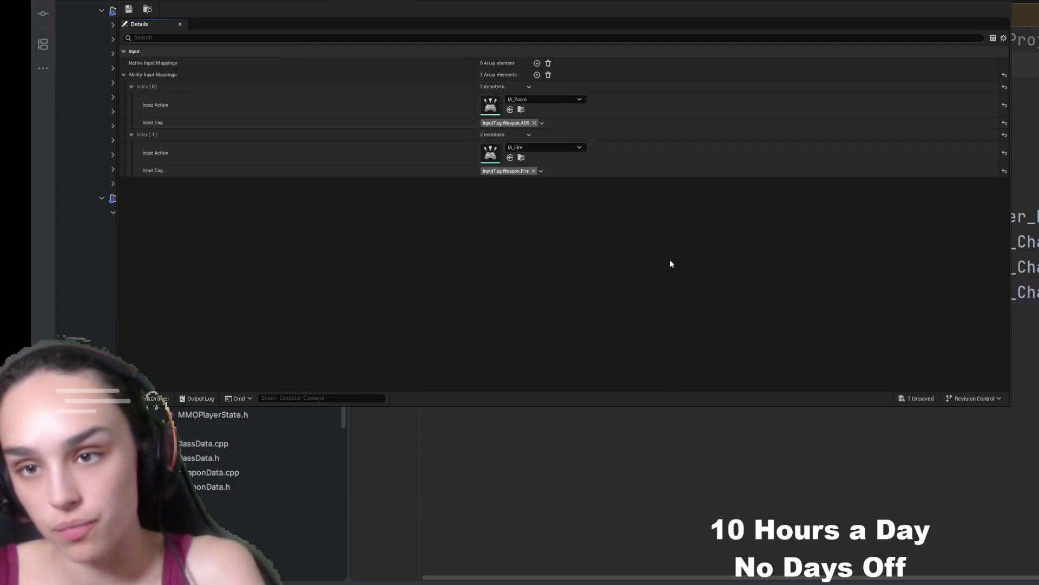
- Add a third ability input mapping pairing IA_HealSelf with InputTag.Character.HealSelf, then save and close
{"action": "left_click", "coordinate": [537, 75]}
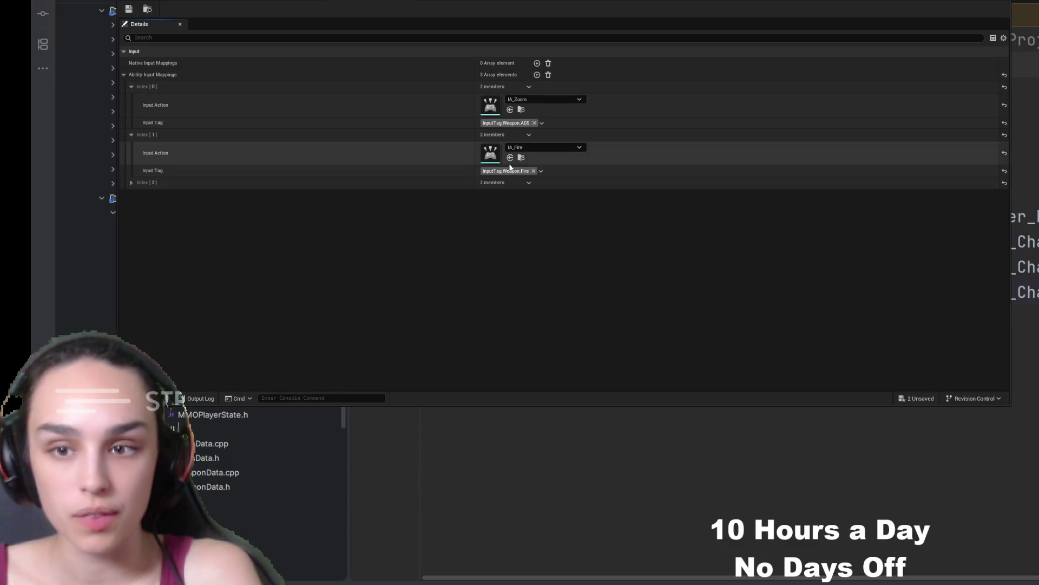
{"action": "left_click", "coordinate": [131, 183]}
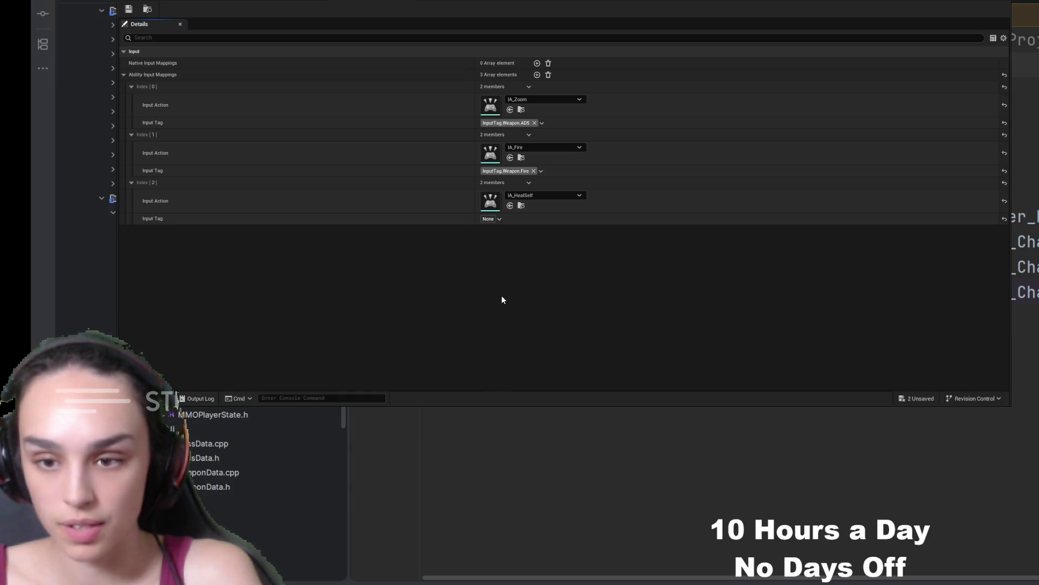
{"action": "left_click", "coordinate": [129, 10]}
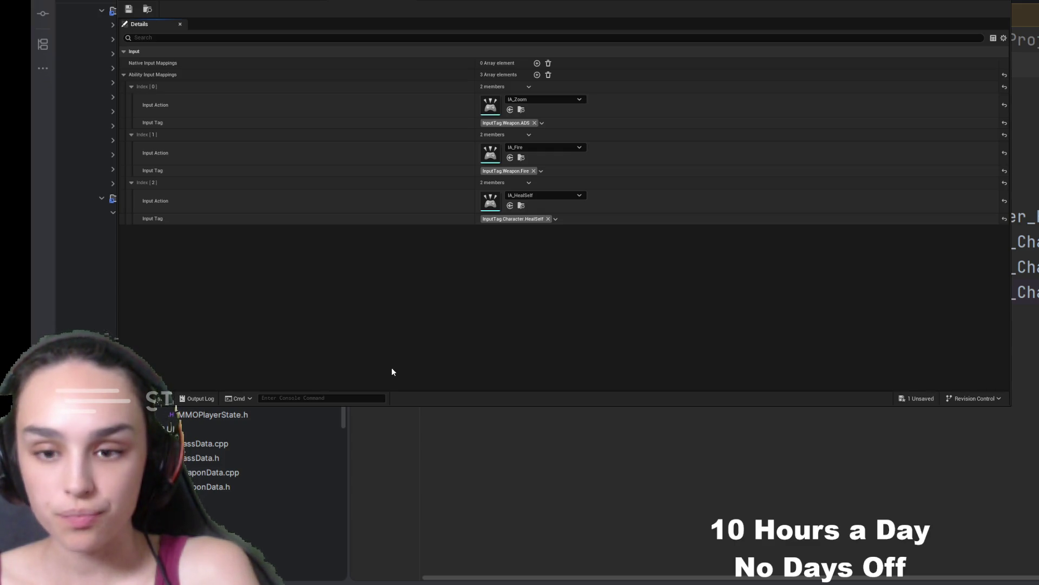
{"action": "left_click", "coordinate": [186, 253]}
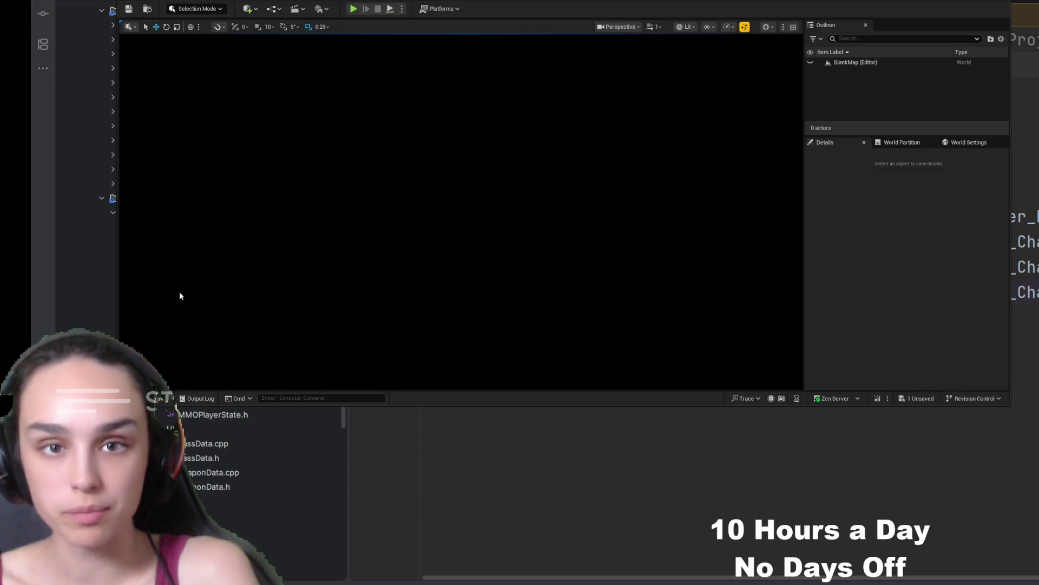
- Create a Blueprint class named GA_HealSelf in GameplayAbilitySystem/GameplayAbilities
{"action": "left_click", "coordinate": [160, 399]}
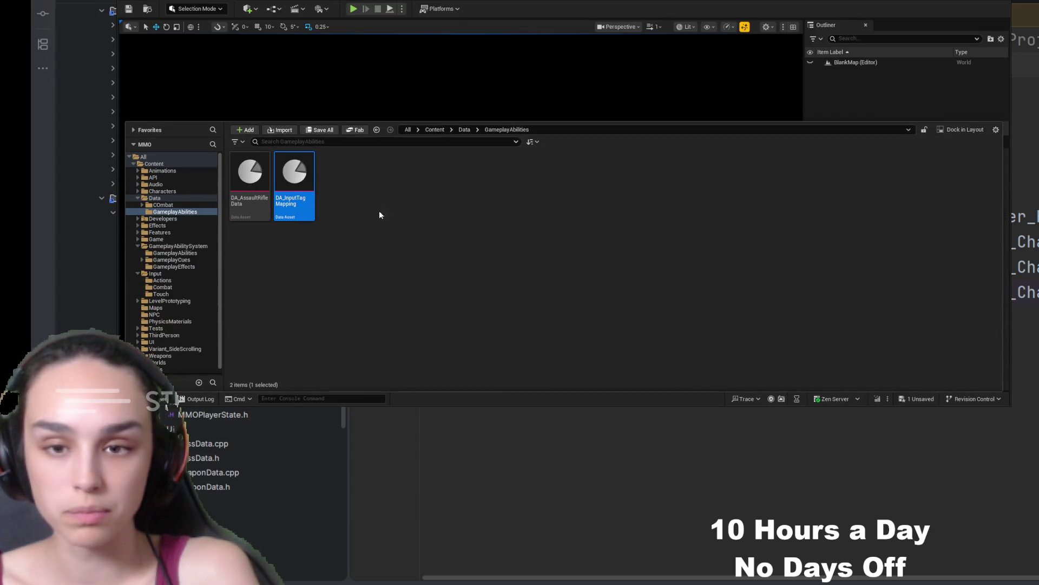
{"action": "left_click", "coordinate": [435, 129]}
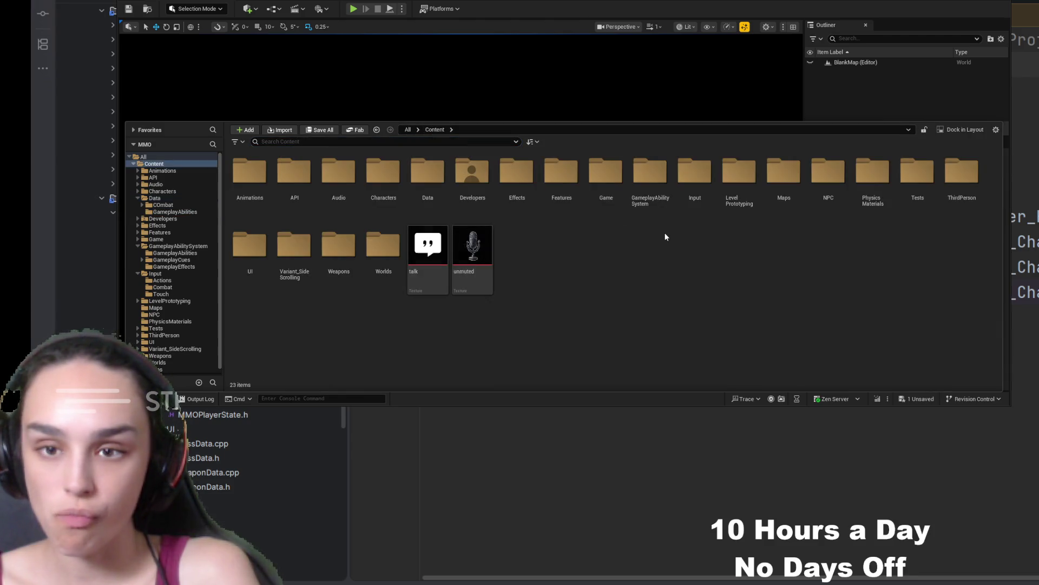
{"action": "double_click", "coordinate": [653, 182]}
{"action": "double_click", "coordinate": [249, 172]}
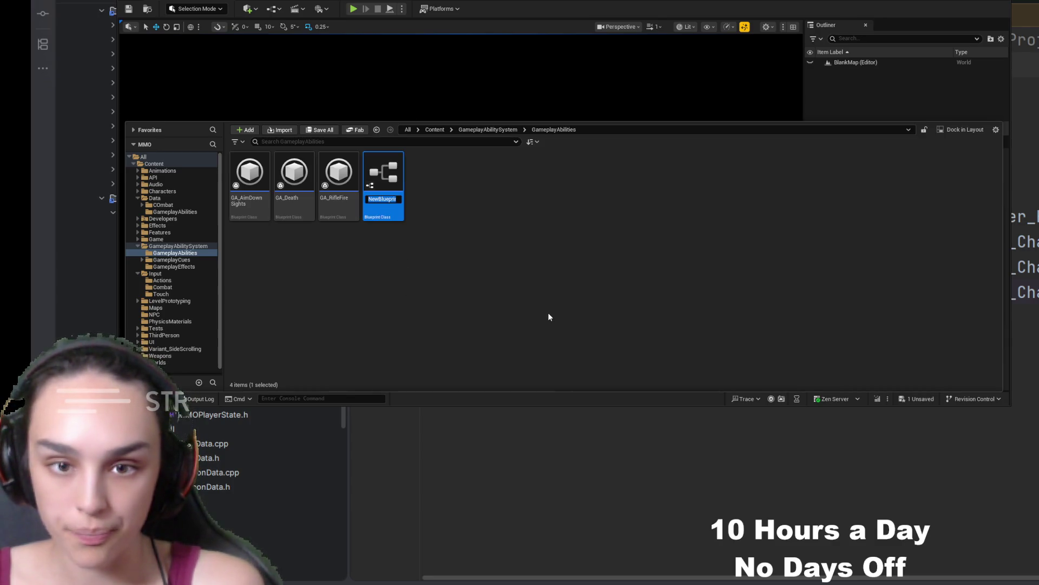
{"action": "type", "text": "GA_He"}
{"action": "key", "text": "BackSpace"}
{"action": "key", "text": "BackSpace"}
{"action": "type", "text": "HealSelf"}
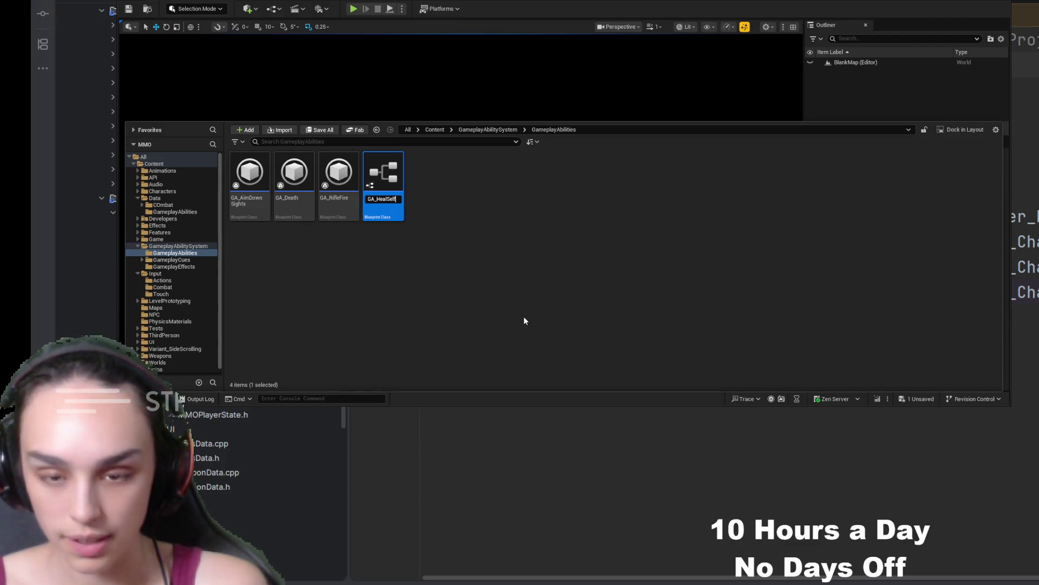
{"action": "key", "text": "Return"}
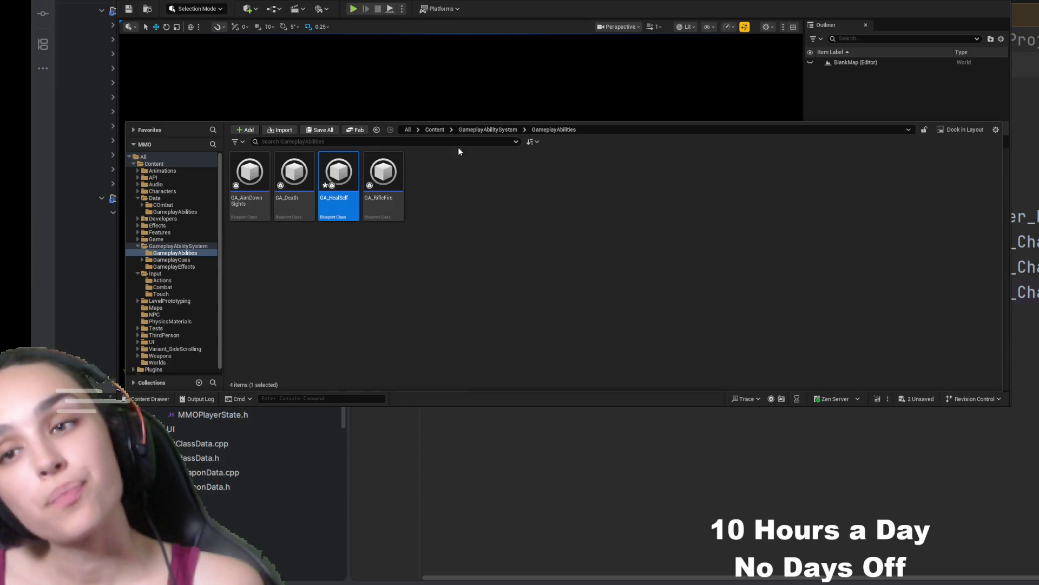
{"action": "left_click", "coordinate": [434, 130]}
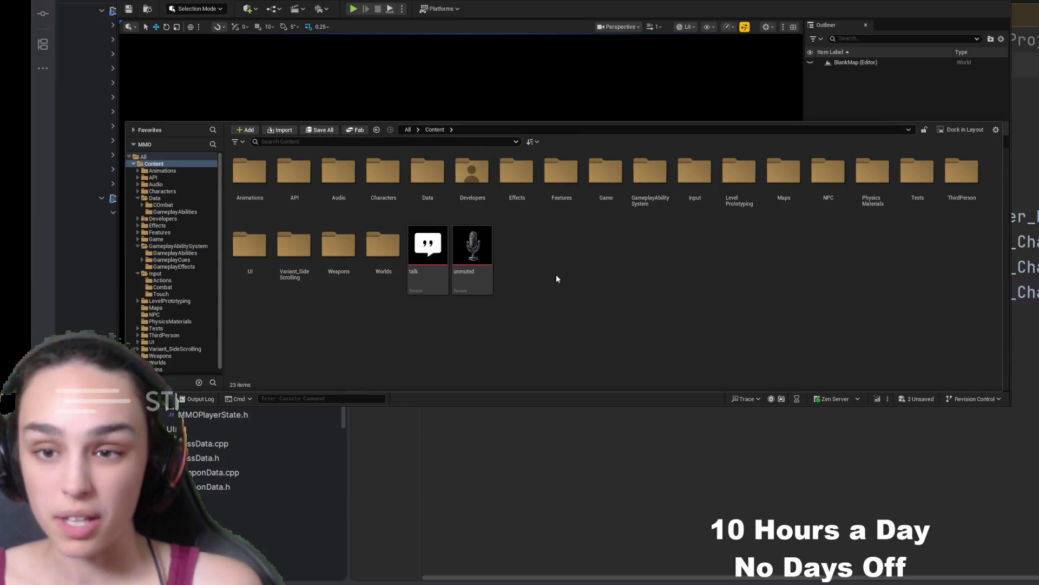
- Open the VanguardClassData asset under Characters/Classes/Vanguard
{"action": "double_click", "coordinate": [367, 201]}
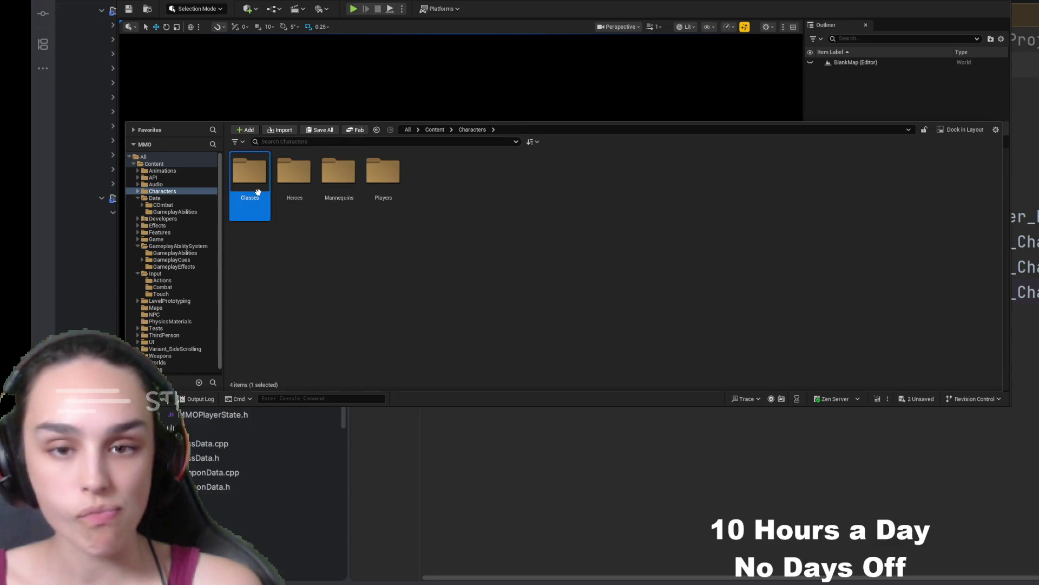
{"action": "double_click", "coordinate": [250, 172]}
{"action": "double_click", "coordinate": [250, 172]}
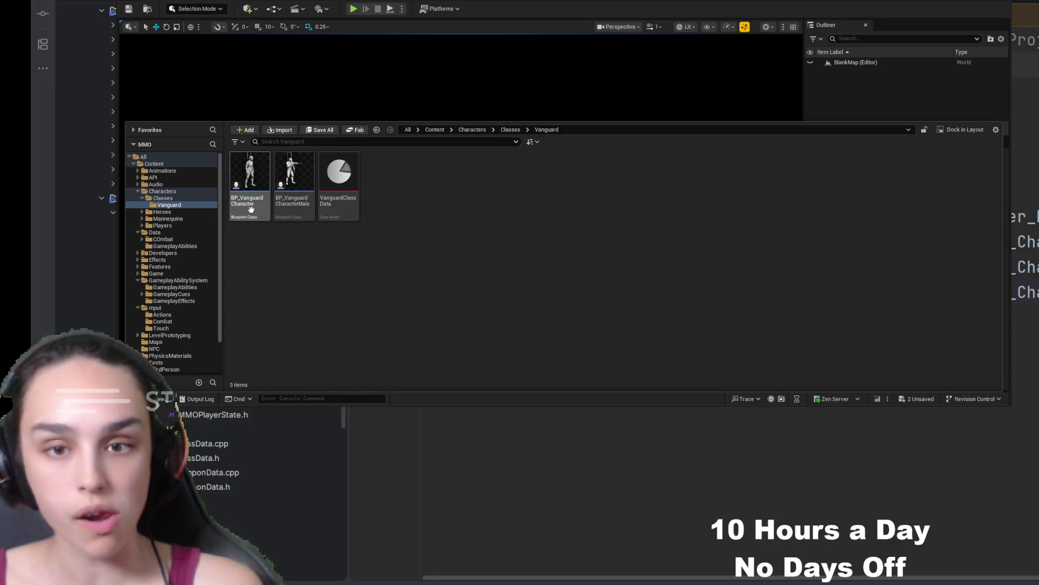
{"action": "double_click", "coordinate": [340, 179]}
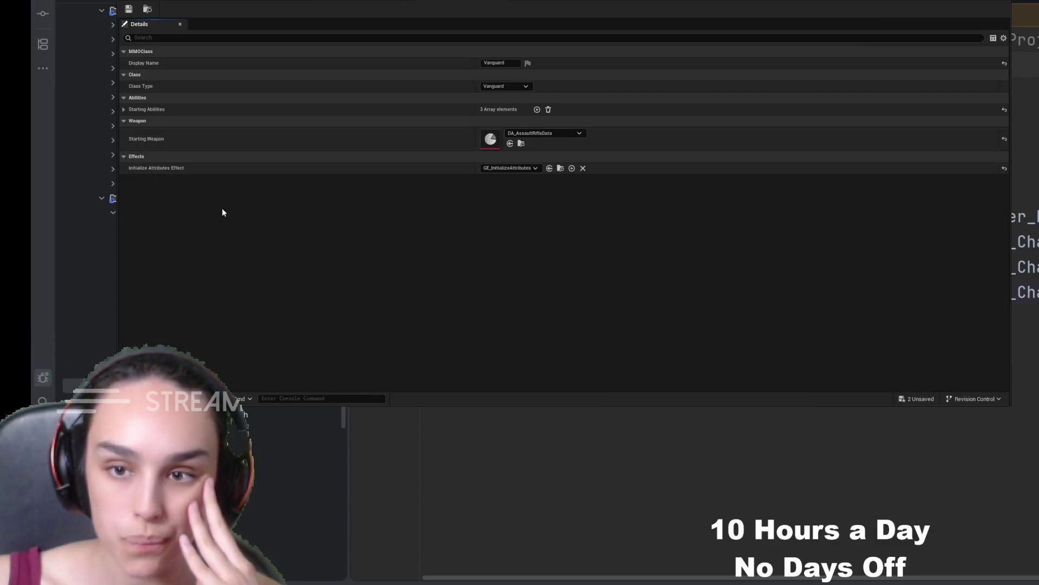
- Add a fourth starting ability, GA_HealSelf with InputTag.Character.HealSelf, and save the class data
{"action": "left_click", "coordinate": [124, 110]}
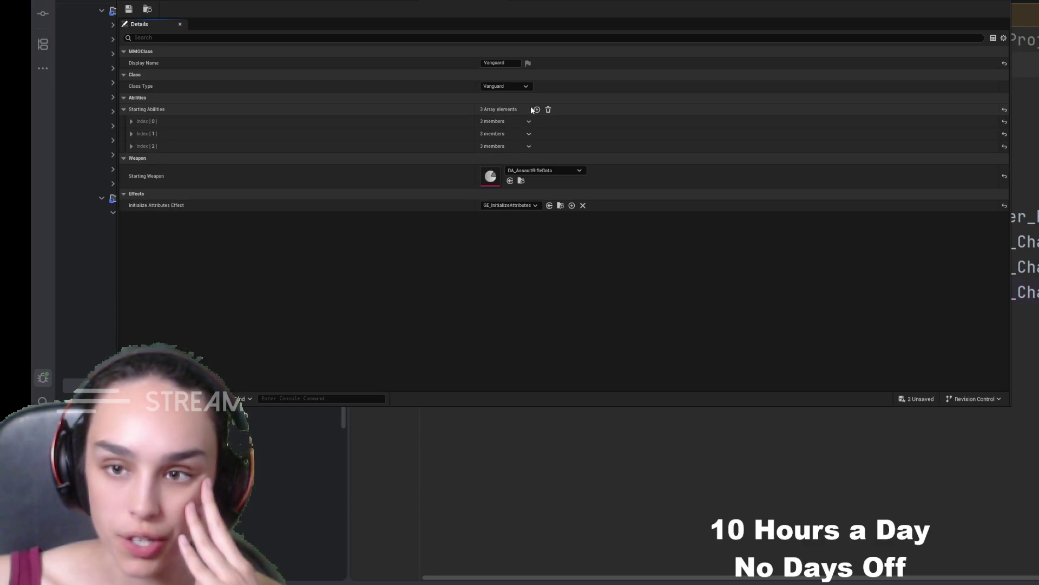
{"action": "left_click", "coordinate": [537, 109]}
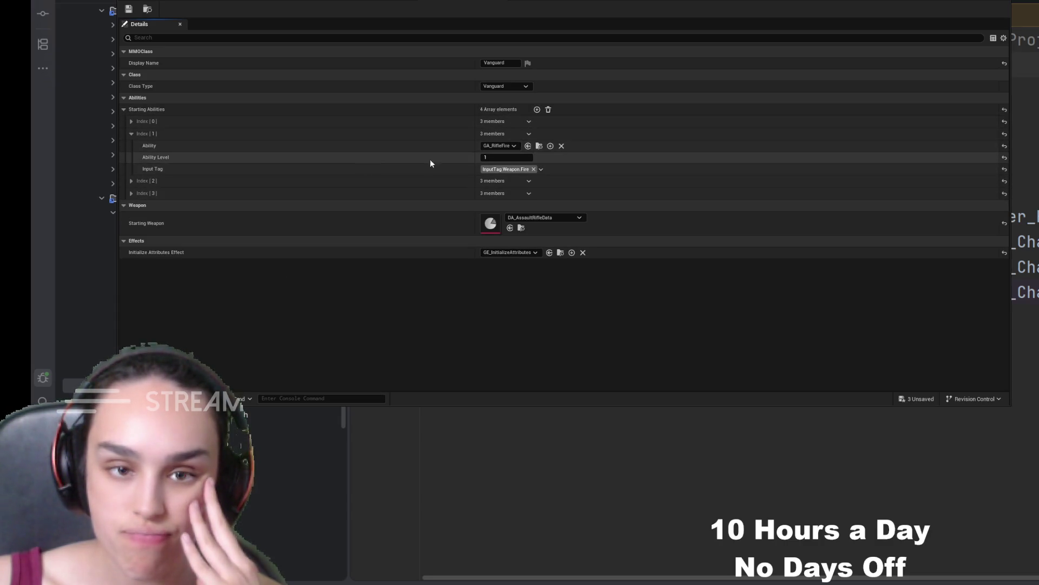
{"action": "left_click", "coordinate": [131, 194]}
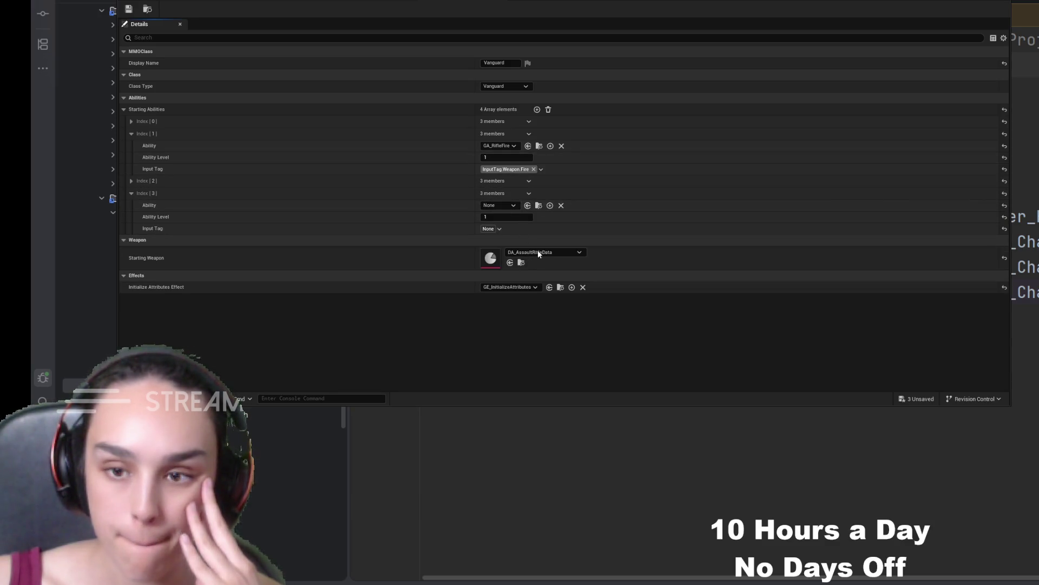
{"action": "left_click", "coordinate": [527, 205]}
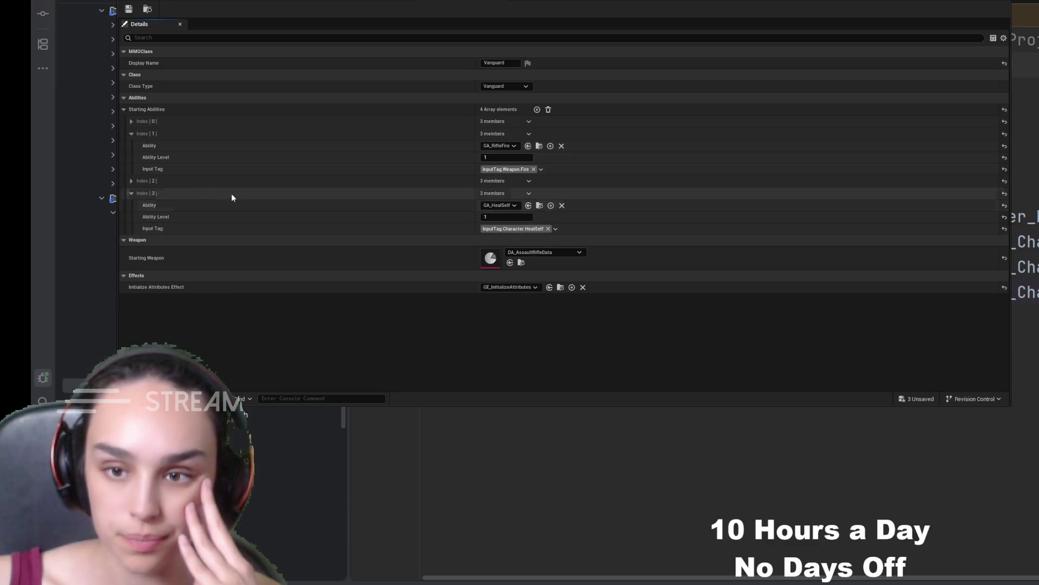
{"action": "left_click", "coordinate": [131, 180]}
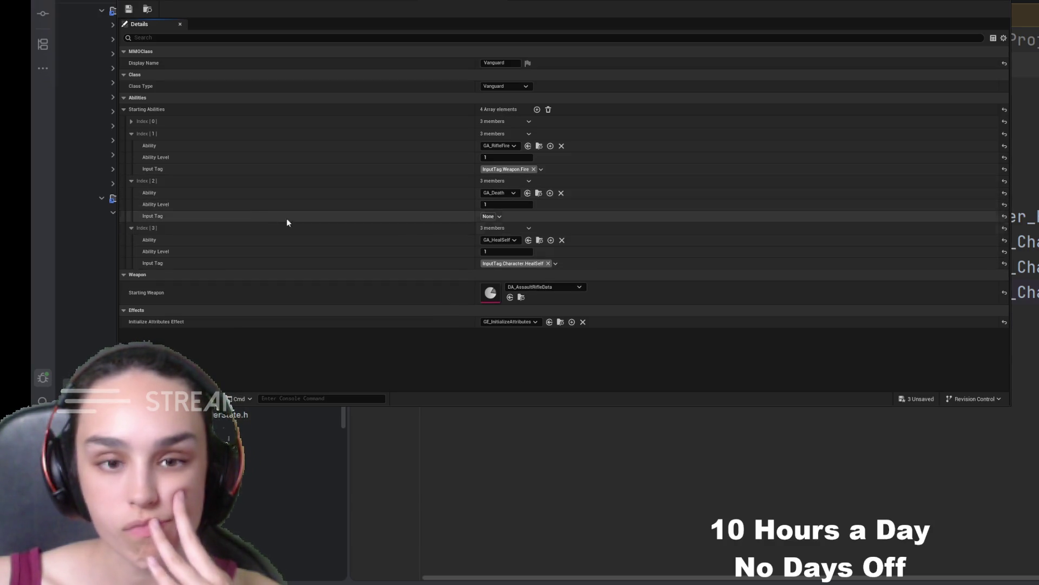
{"action": "left_click", "coordinate": [131, 182]}
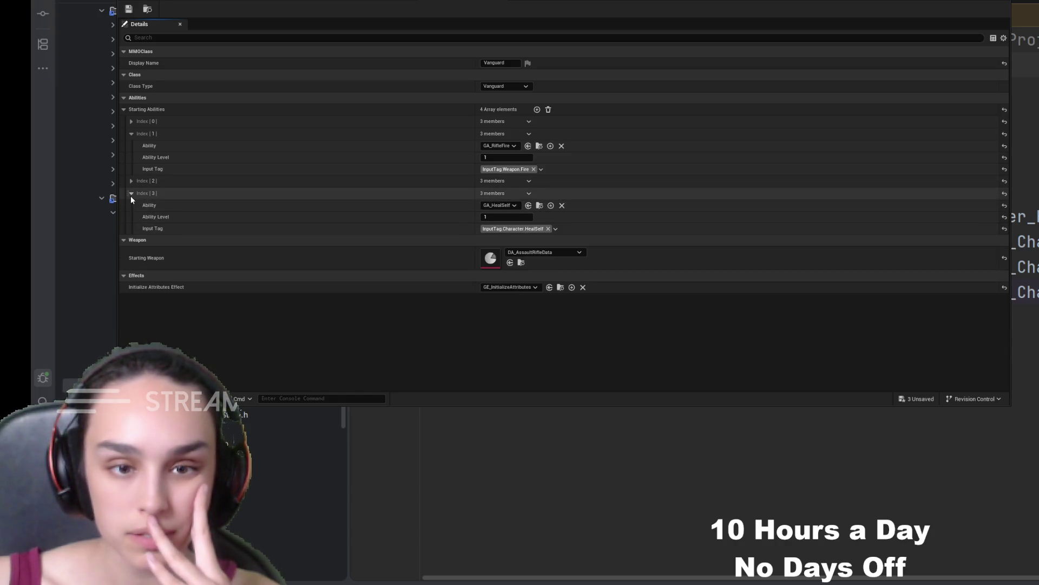
{"action": "left_click", "coordinate": [132, 121]}
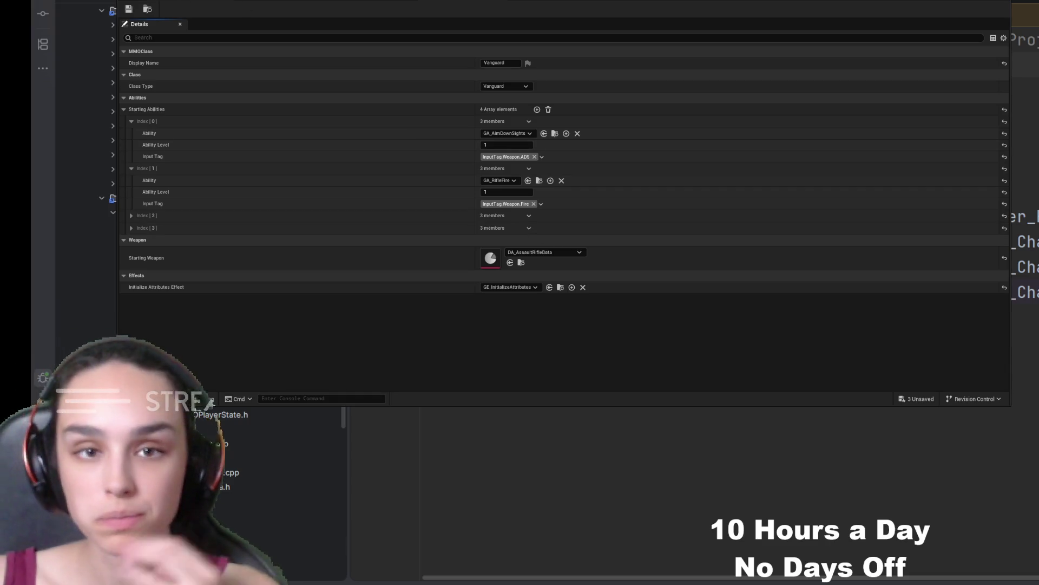
{"action": "left_click", "coordinate": [129, 8]}
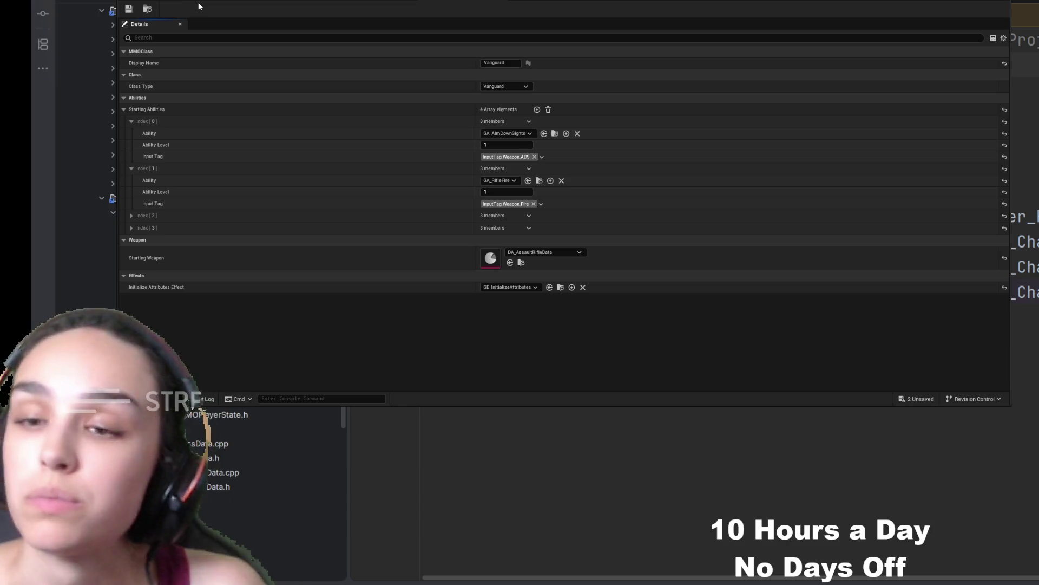
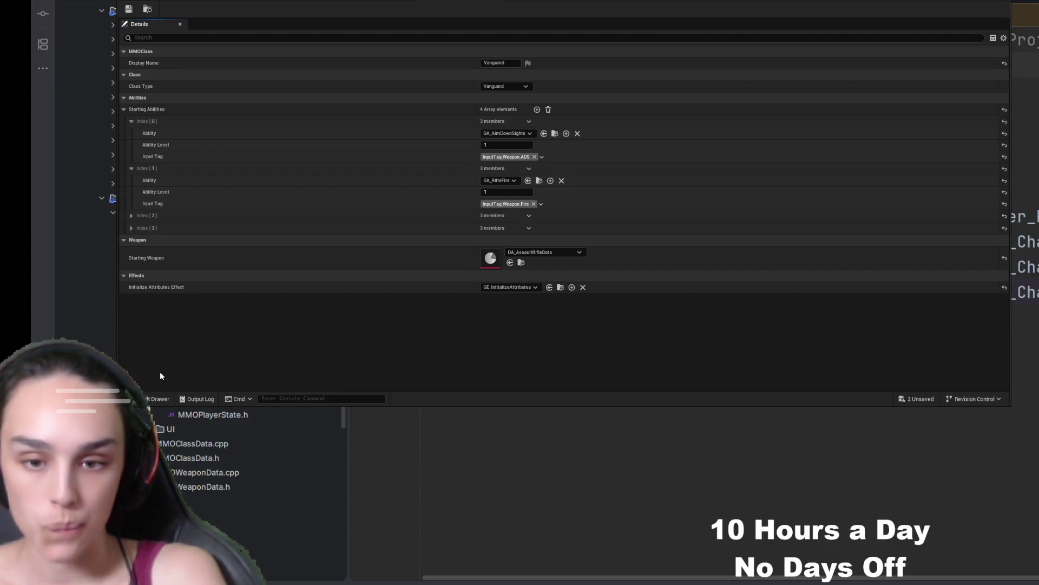
- Open the GA_RifleFire ability from Content > GameplayAbilitySystem > GameplayAbilities in the Content Drawer
{"action": "key", "text": "ctrl+space"}
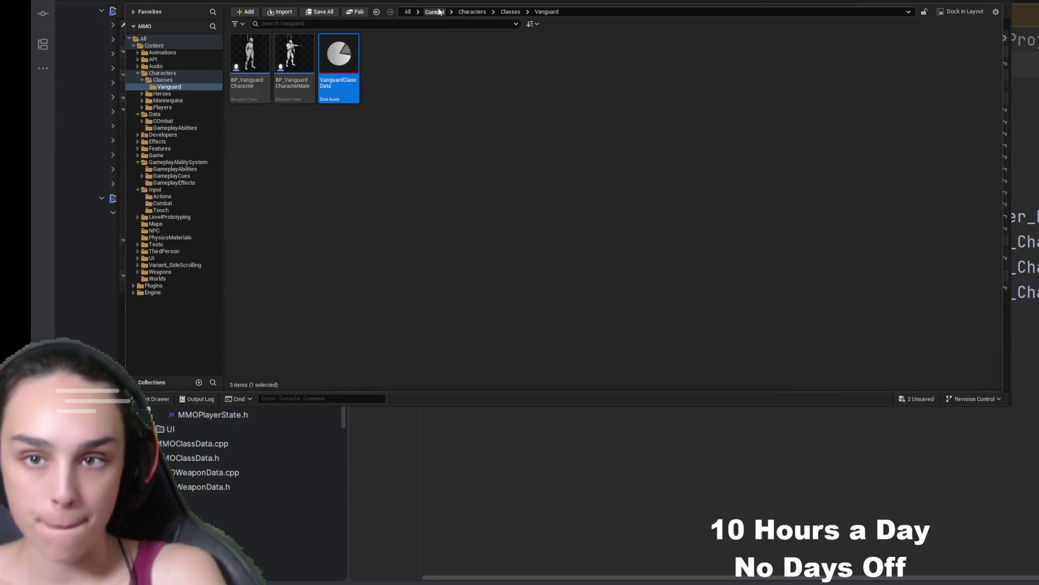
{"action": "left_click", "coordinate": [434, 12]}
{"action": "double_click", "coordinate": [634, 64]}
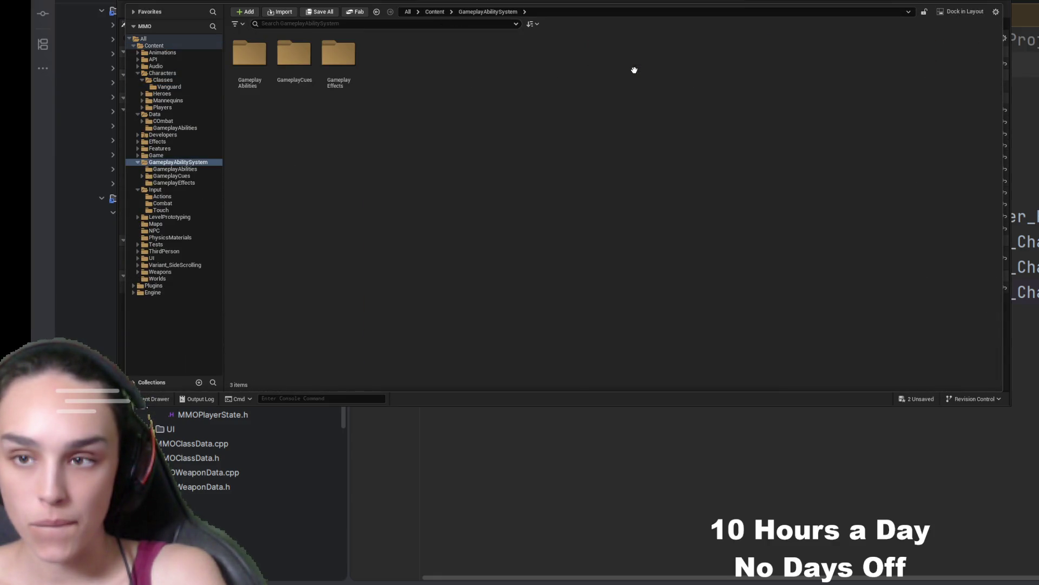
{"action": "double_click", "coordinate": [257, 66]}
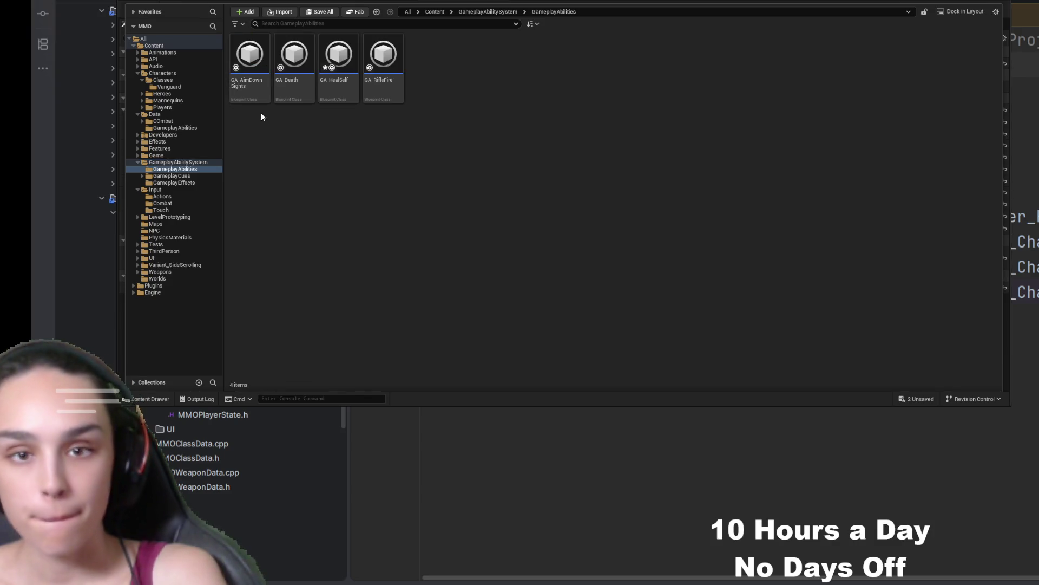
{"action": "left_click", "coordinate": [376, 99]}
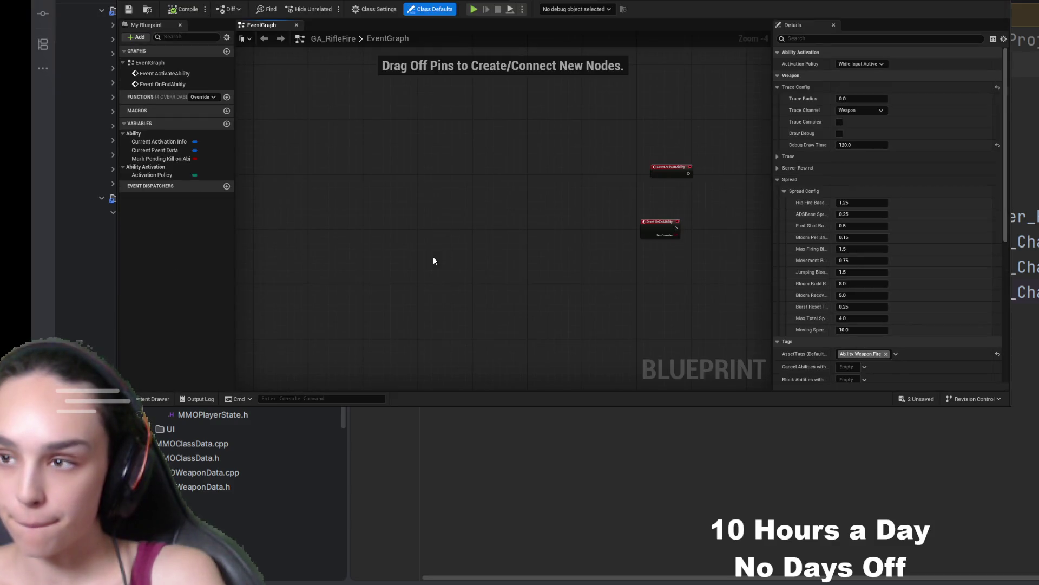
- Filter GA_RifleFire's Details by 'tag' to show its asset, required and blocked tags
{"action": "left_click", "coordinate": [829, 38]}
{"action": "type", "text": "tag"}
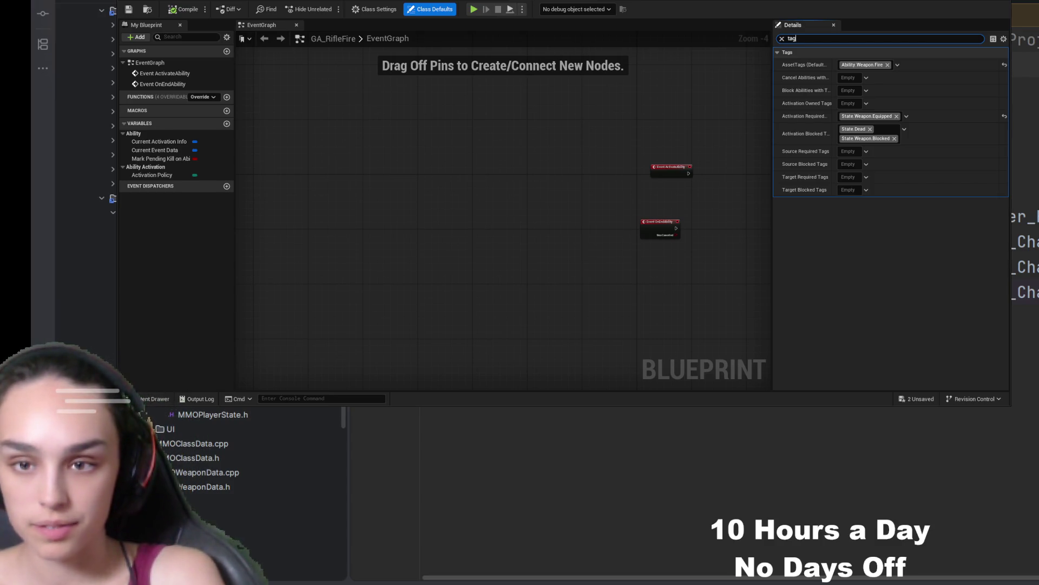
- Browse to the GameplayEffects folder and select the GE_Test_Heal effect
{"action": "left_click", "coordinate": [157, 399]}
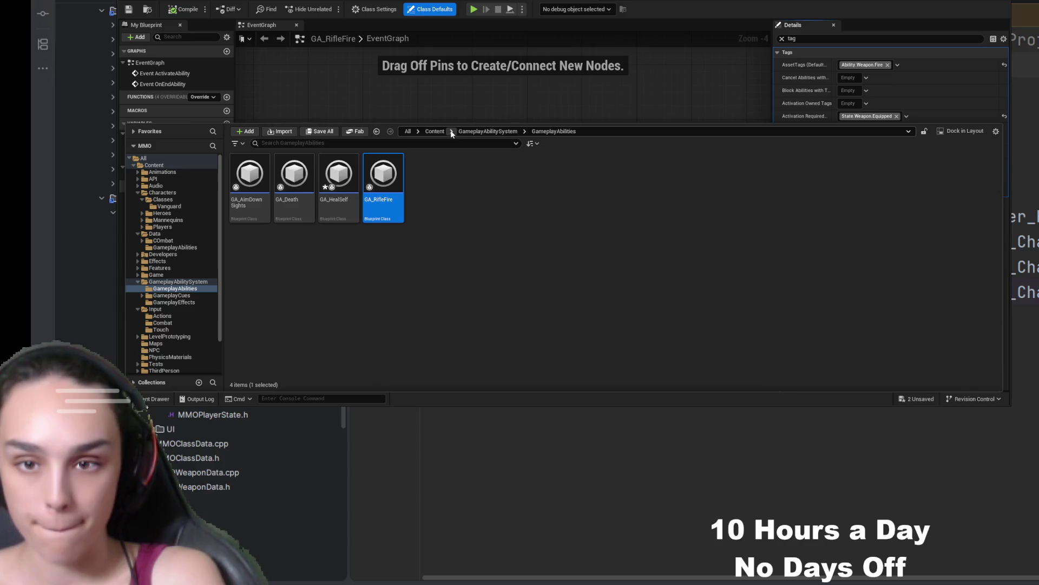
{"action": "left_click", "coordinate": [469, 131]}
{"action": "double_click", "coordinate": [338, 178]}
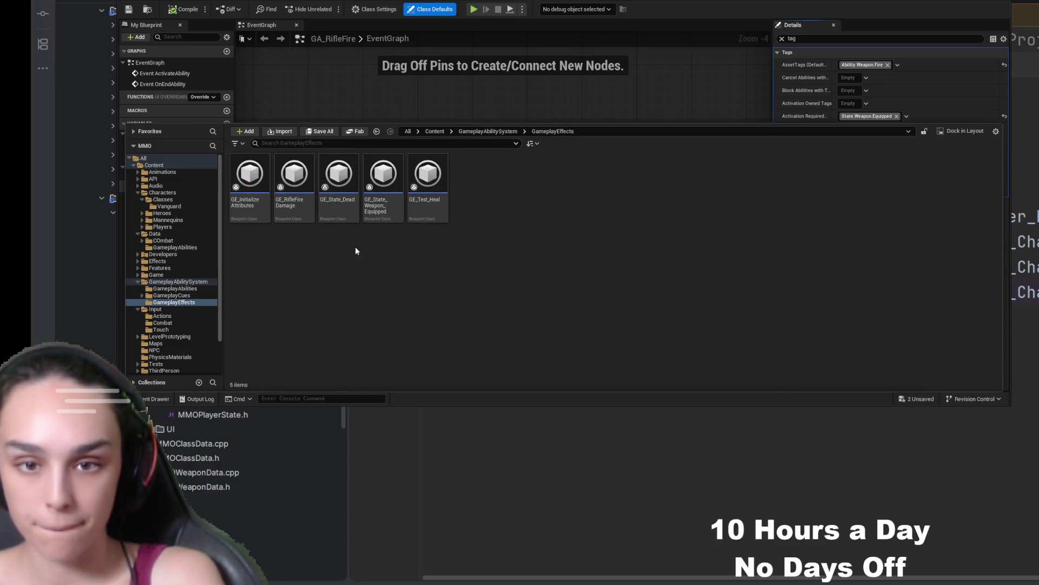
{"action": "left_click", "coordinate": [436, 211]}
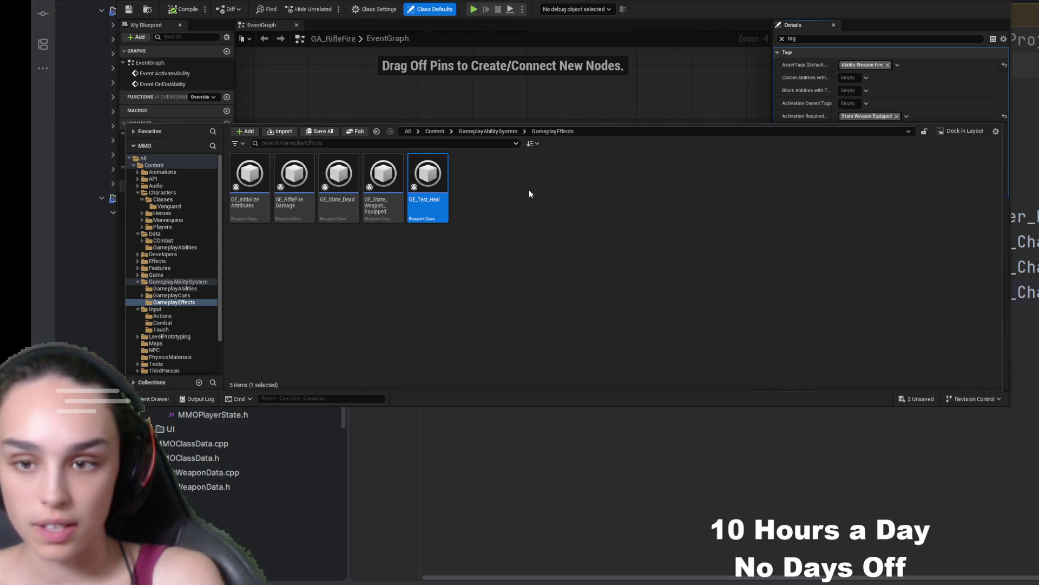
- In BP_ThirdPersonCharacter, filter Details by 'GE', clear the filter, and reopen the Content Drawer
{"action": "key", "text": "ctrl+Tab"}
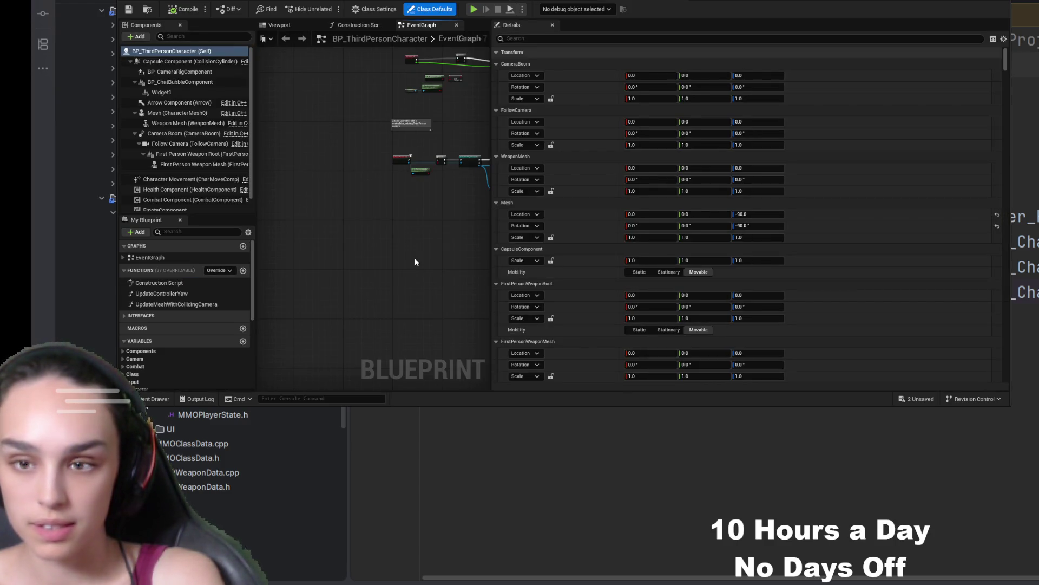
{"action": "left_click", "coordinate": [560, 38]}
{"action": "type", "text": "G"}
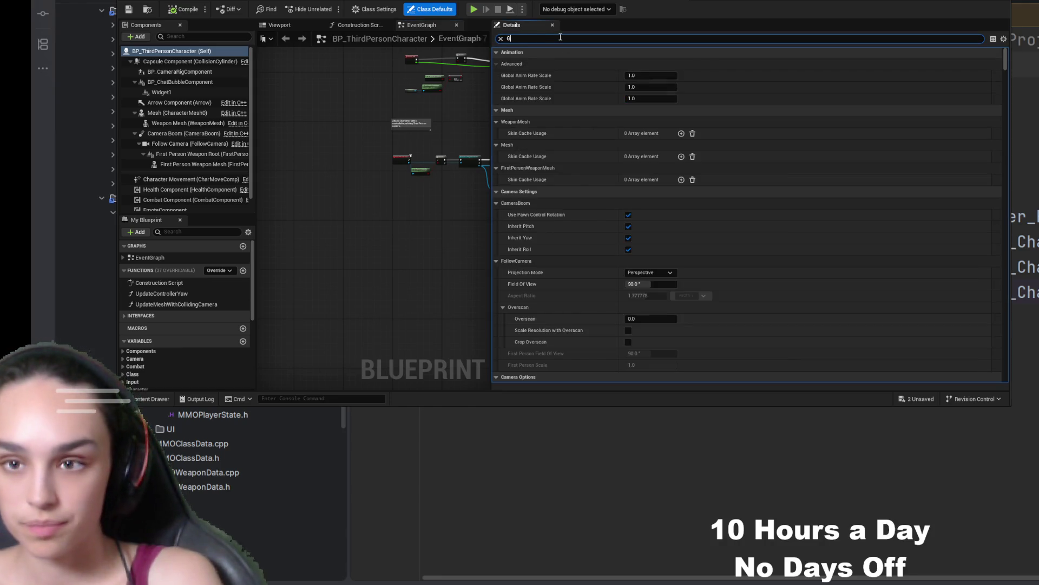
{"action": "type", "text": "E"}
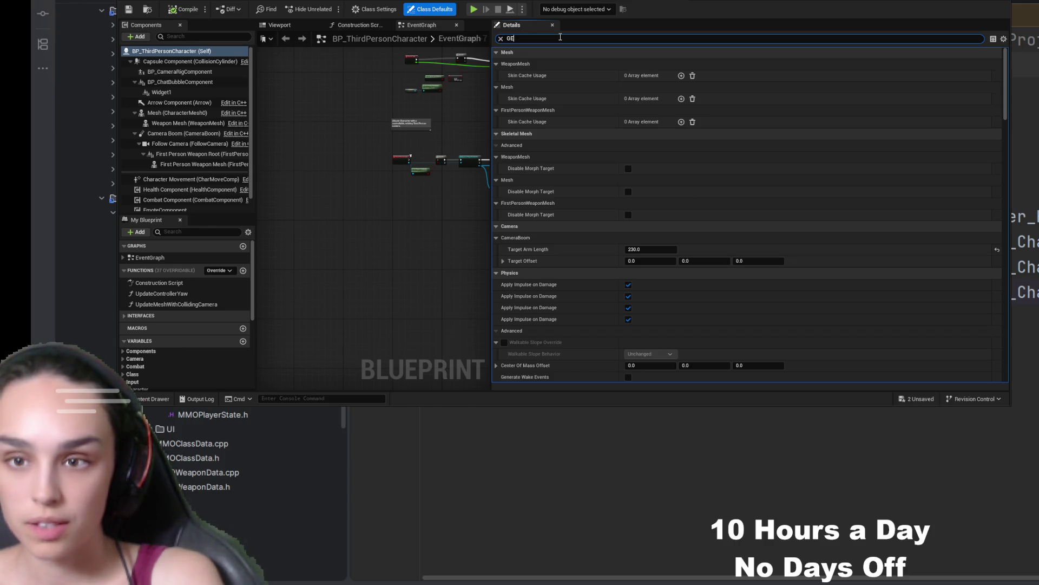
{"action": "left_click", "coordinate": [500, 39]}
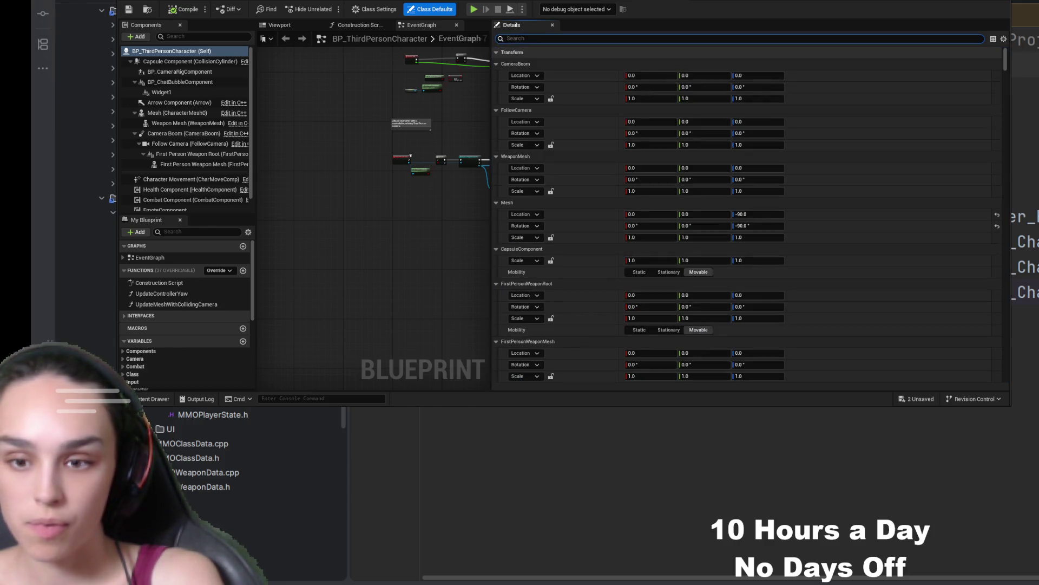
{"action": "left_click", "coordinate": [156, 401]}
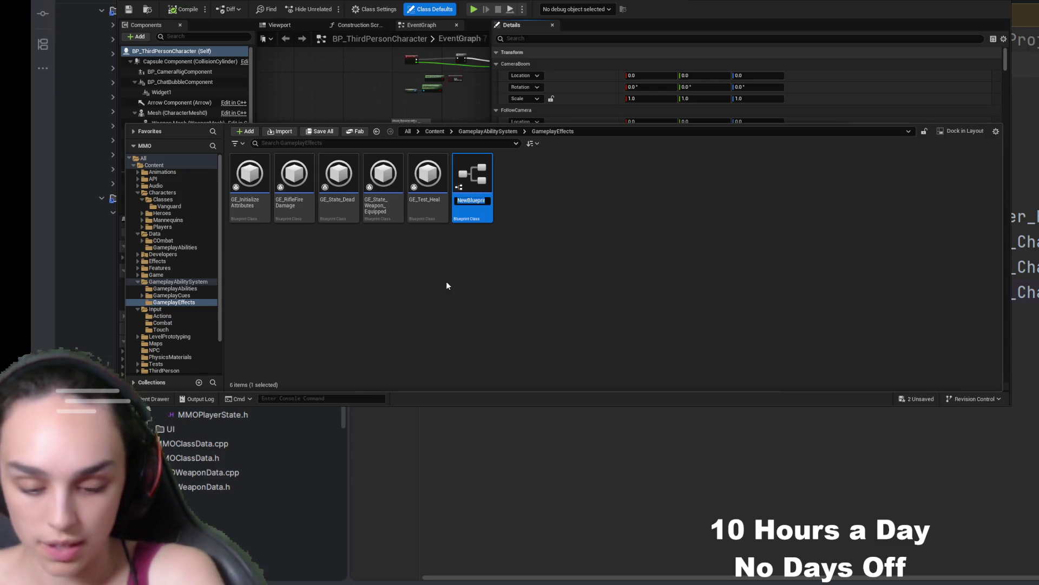
- Name the new effect blueprint GE_HealSelf_OverTime
{"action": "type", "text": "GE_HealSelf"}
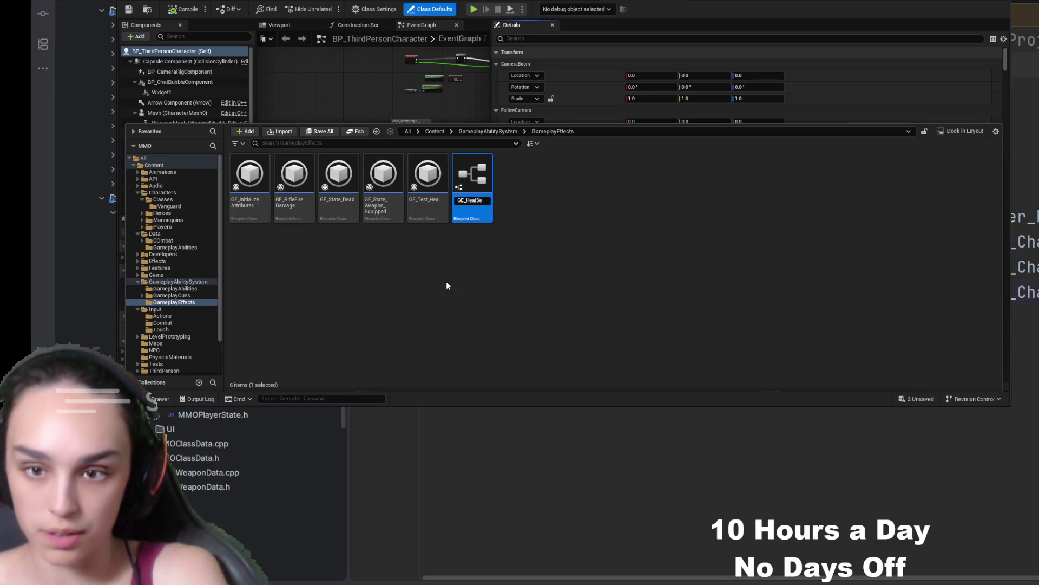
{"action": "type", "text": "OverTime"}
{"action": "key", "text": "Return"}
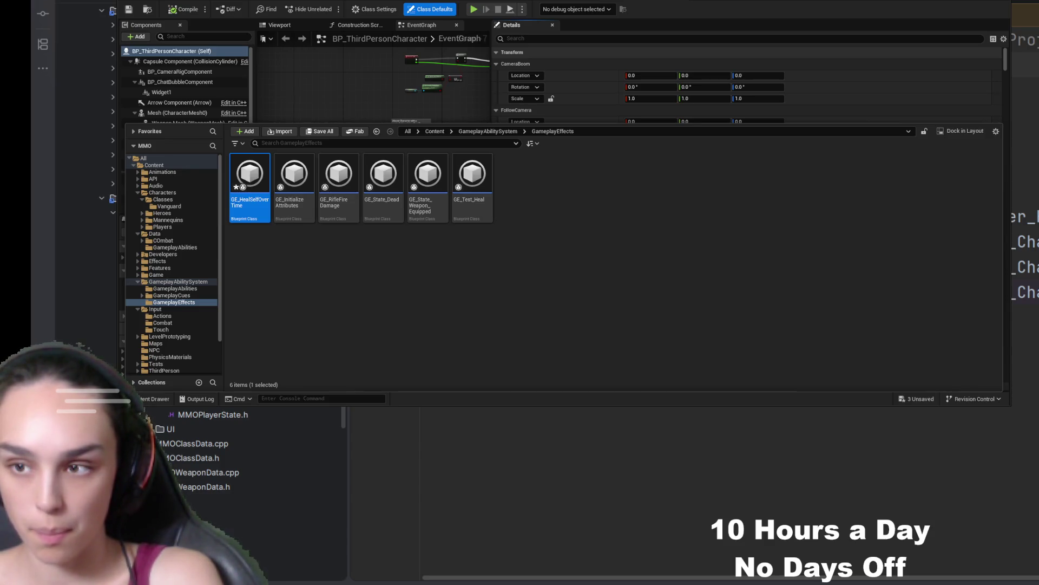
{"action": "key", "text": "F2"}
{"action": "type", "text": "GE_HealSelf_OverTime"}
{"action": "key", "text": "Return"}
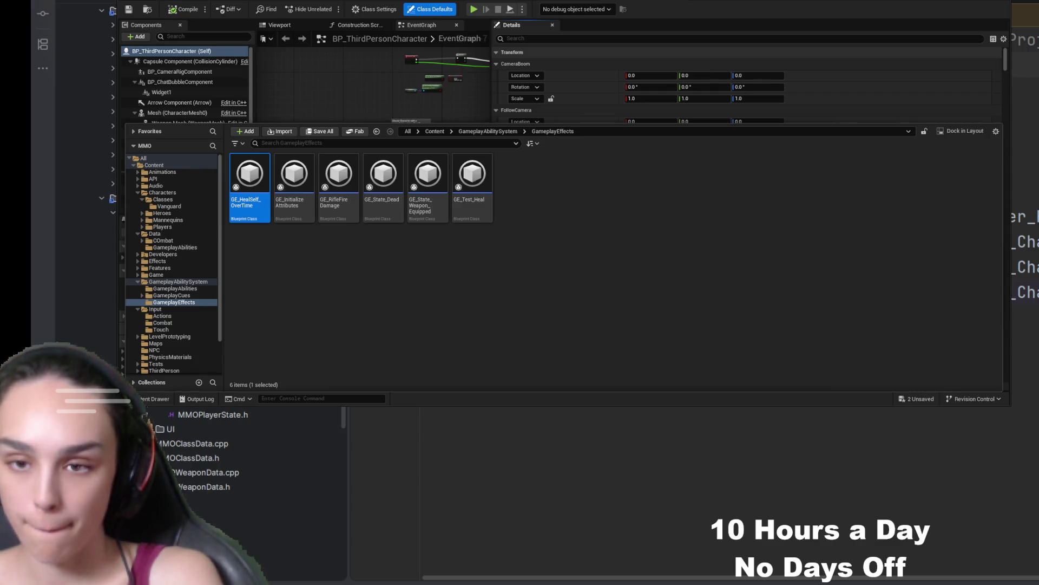
{"action": "left_click", "coordinate": [399, 252]}
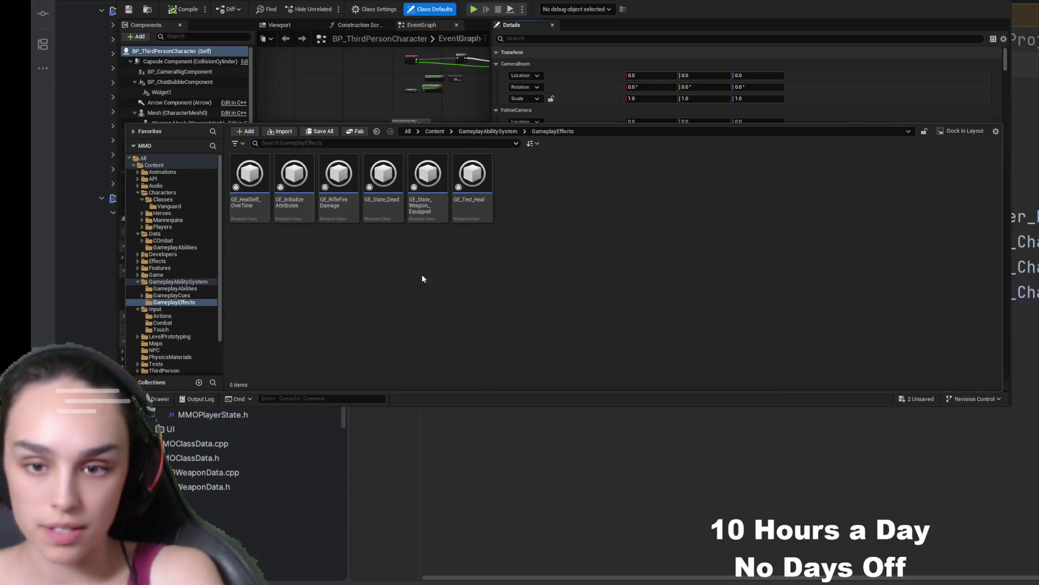
- Create a second effect blueprint named GE_HealSelf_Startup
{"action": "type", "text": "GE"}
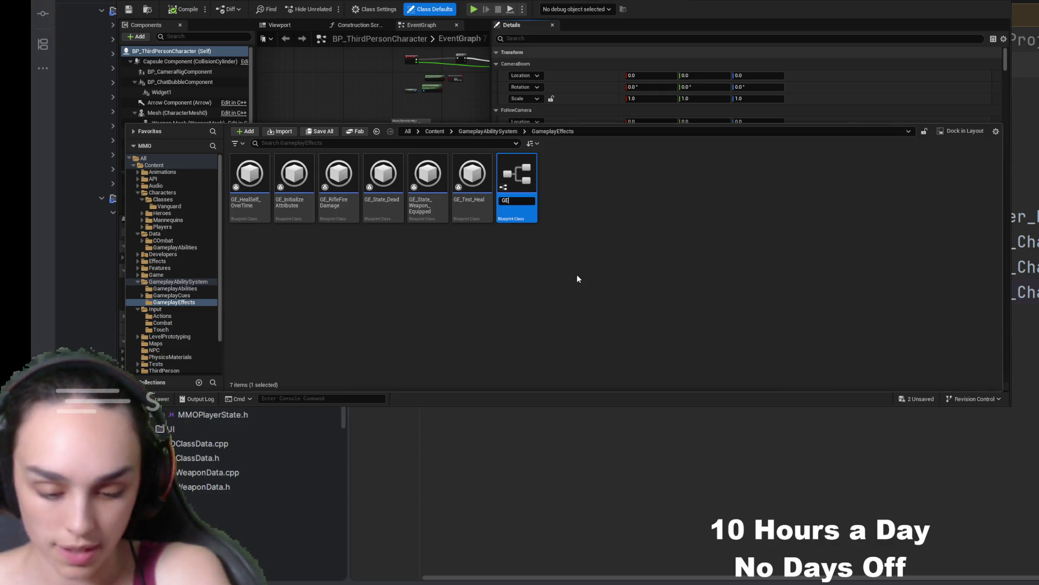
{"action": "type", "text": "_HealSelf_"}
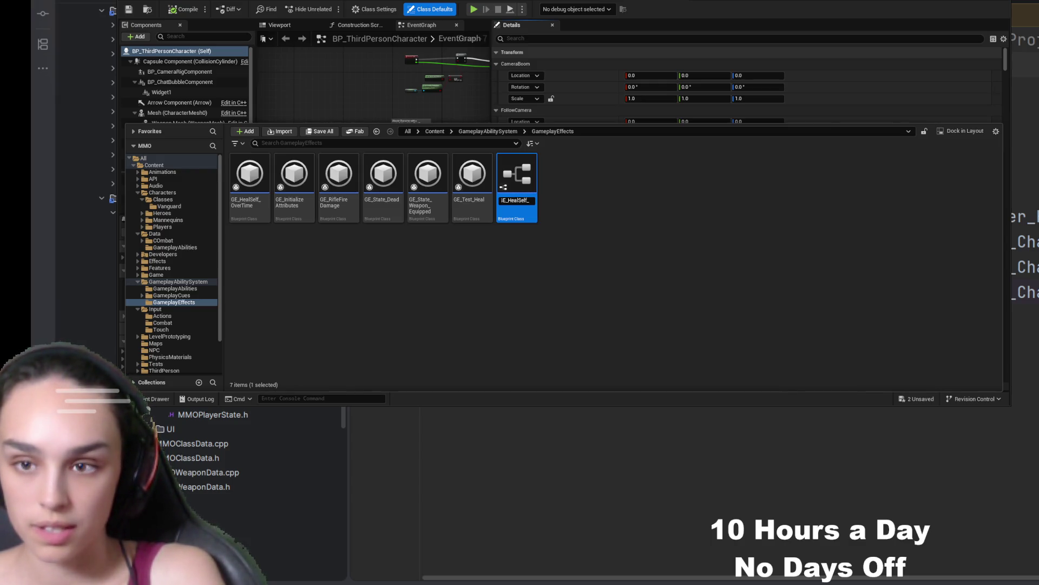
{"action": "key", "text": "Return"}
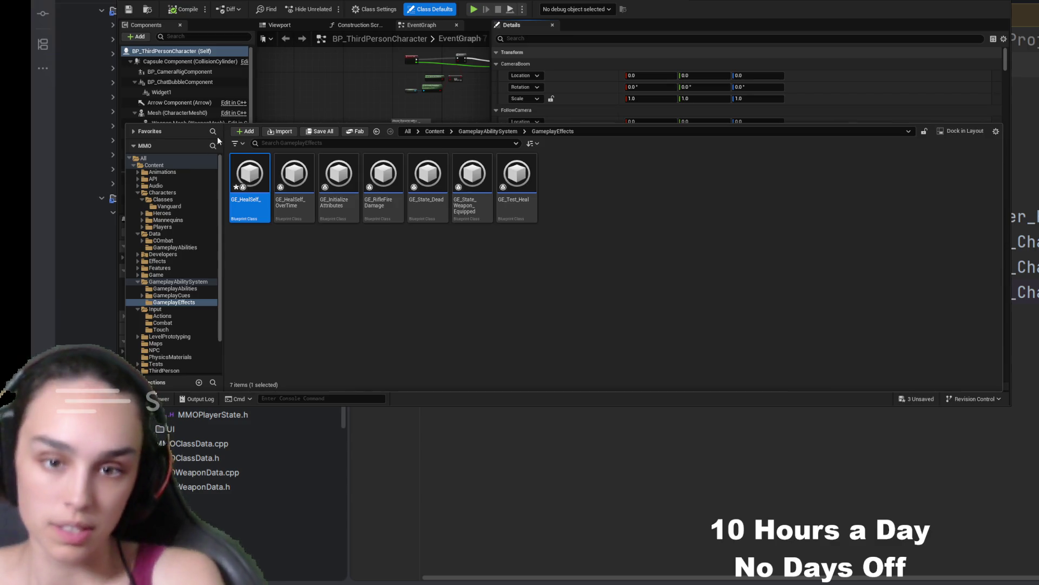
{"action": "key", "text": "F2"}
{"action": "type", "text": "Startup"}
{"action": "key", "text": "Return"}
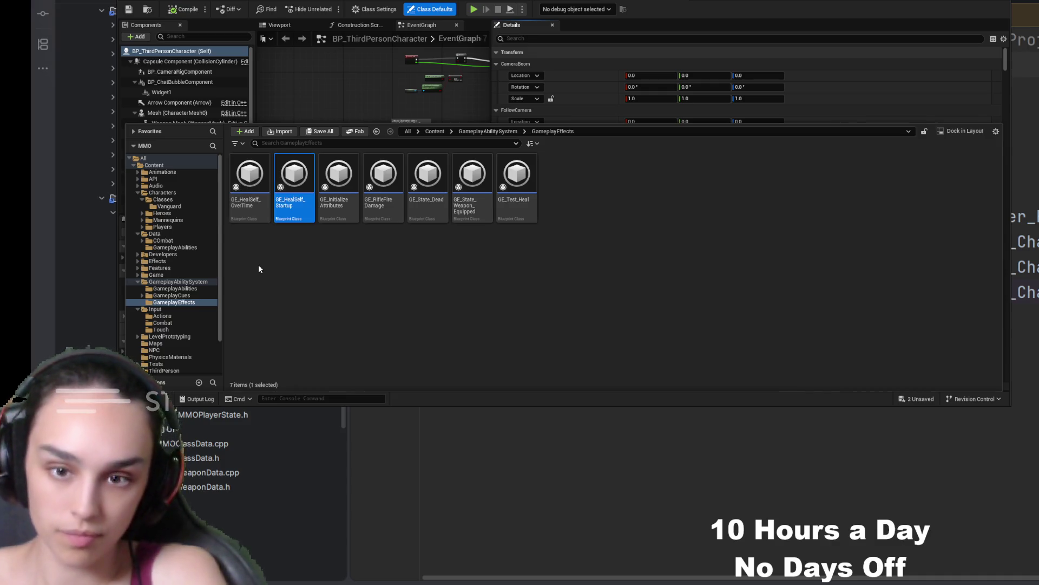
- Add a new folder named Heal inside GameplayEffects
{"action": "left_click", "coordinate": [615, 214]}
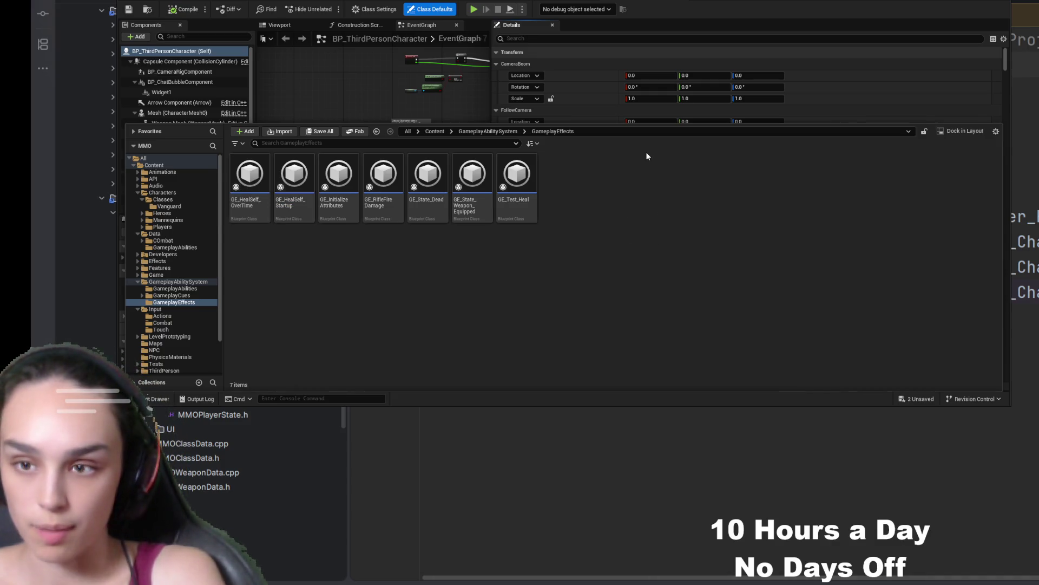
{"action": "key", "text": "ctrl+shift+n"}
{"action": "type", "text": "Heal"}
{"action": "key", "text": "Return"}
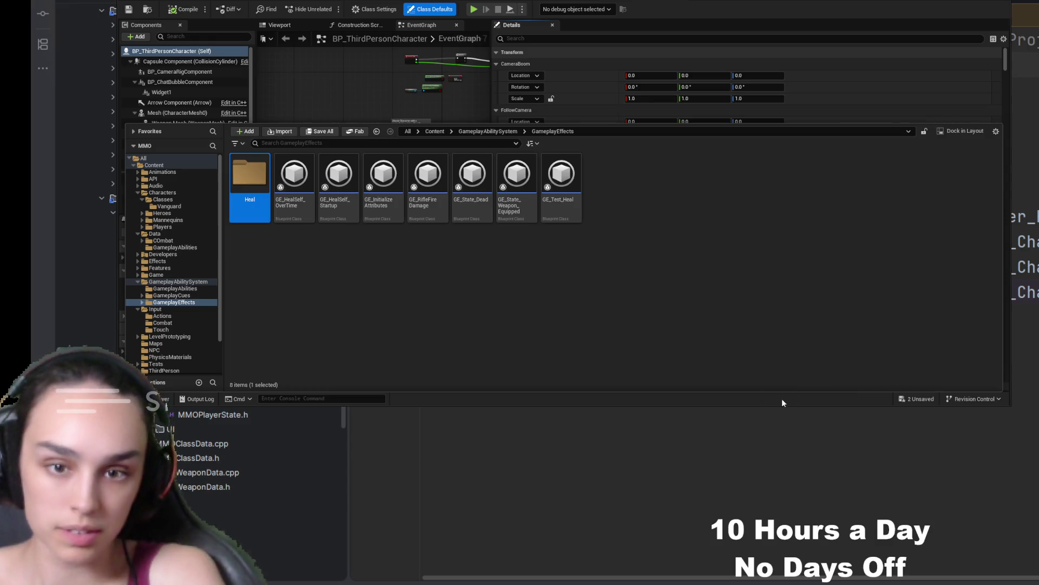
- Move GE_HealSelf_OverTime, GE_HealSelf_Startup and GE_Test_Heal into the Heal folder
{"action": "left_click", "coordinate": [294, 178]}
{"action": "left_click", "coordinate": [339, 179], "text": "ctrl"}
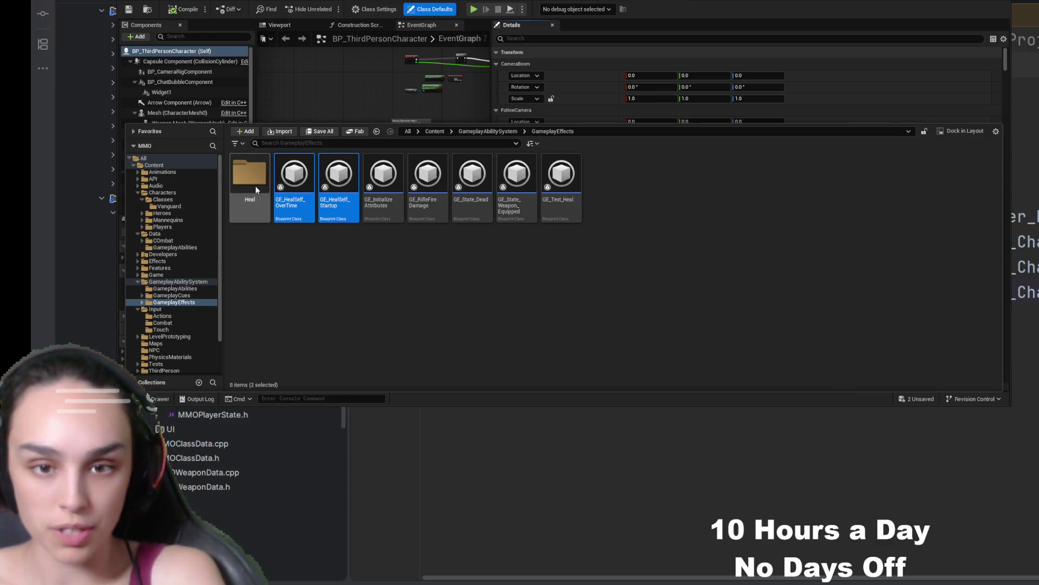
{"action": "left_click_drag", "start_coordinate": [286, 205], "coordinate": [249, 174]}
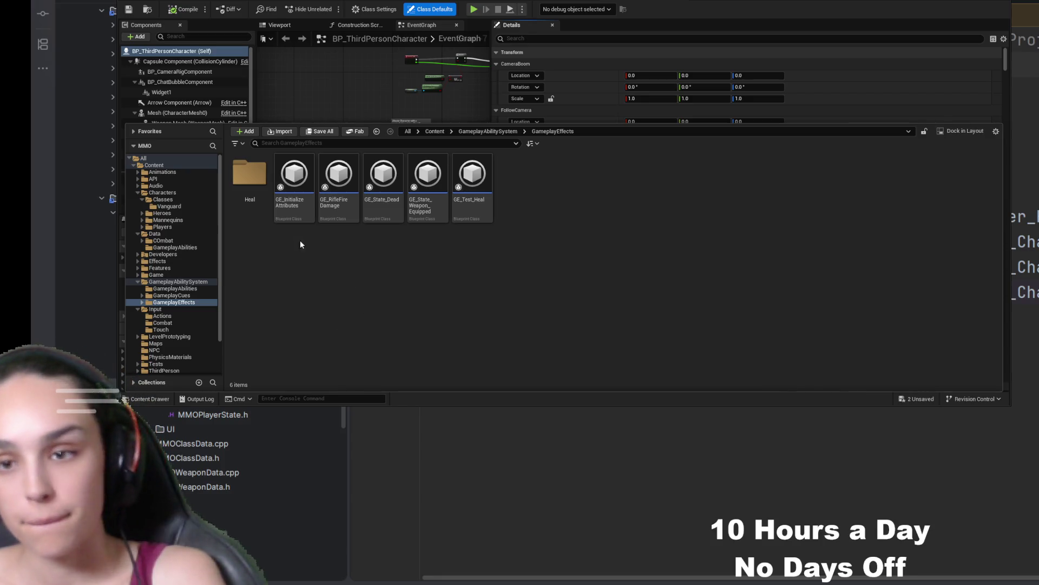
{"action": "left_click", "coordinate": [481, 199]}
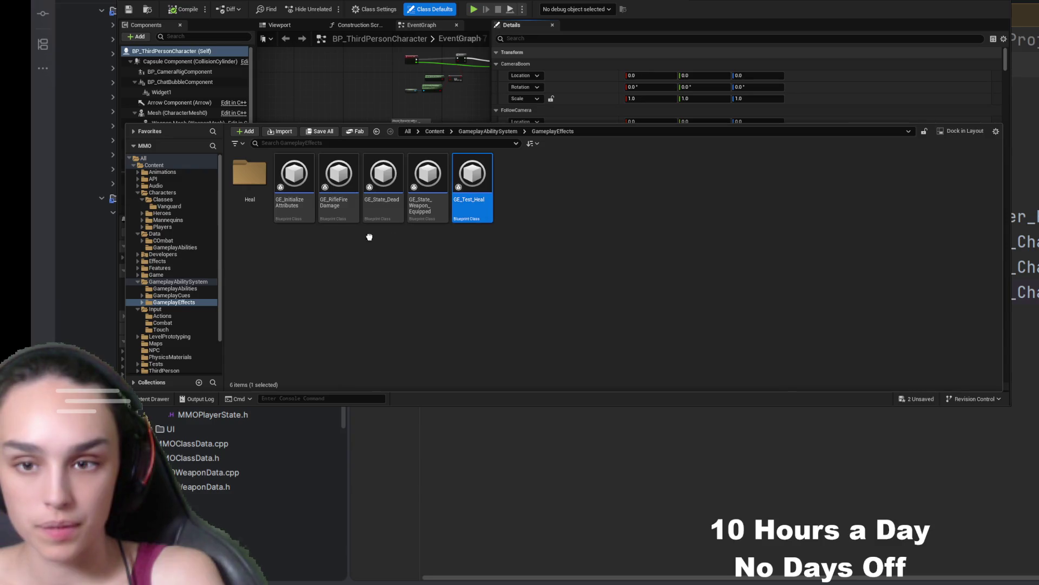
{"action": "left_click_drag", "start_coordinate": [284, 199], "coordinate": [250, 173]}
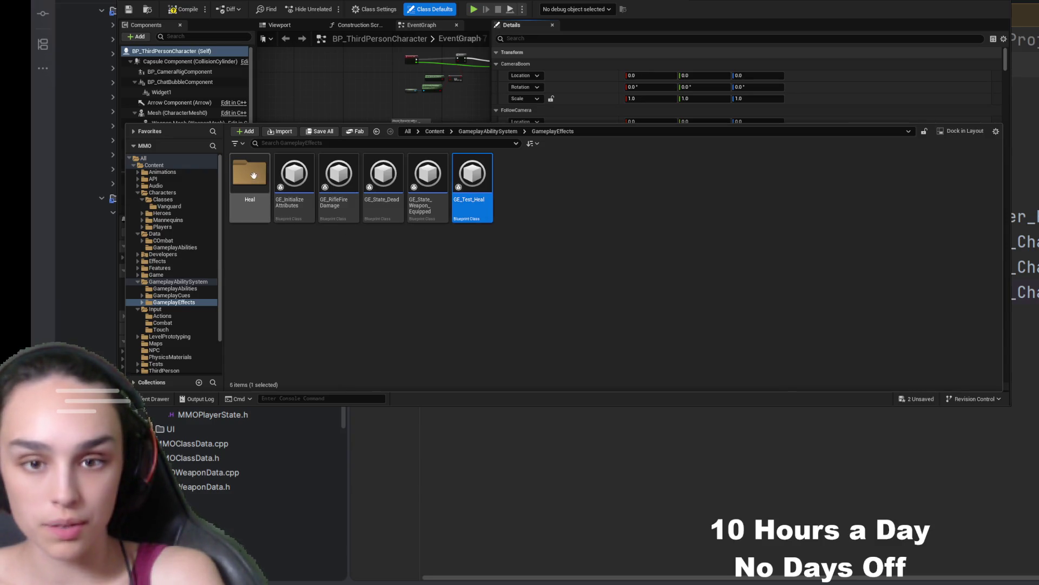
- Open the Heal folder and open GE_HealSelf_OverTime for editing
{"action": "double_click", "coordinate": [250, 174]}
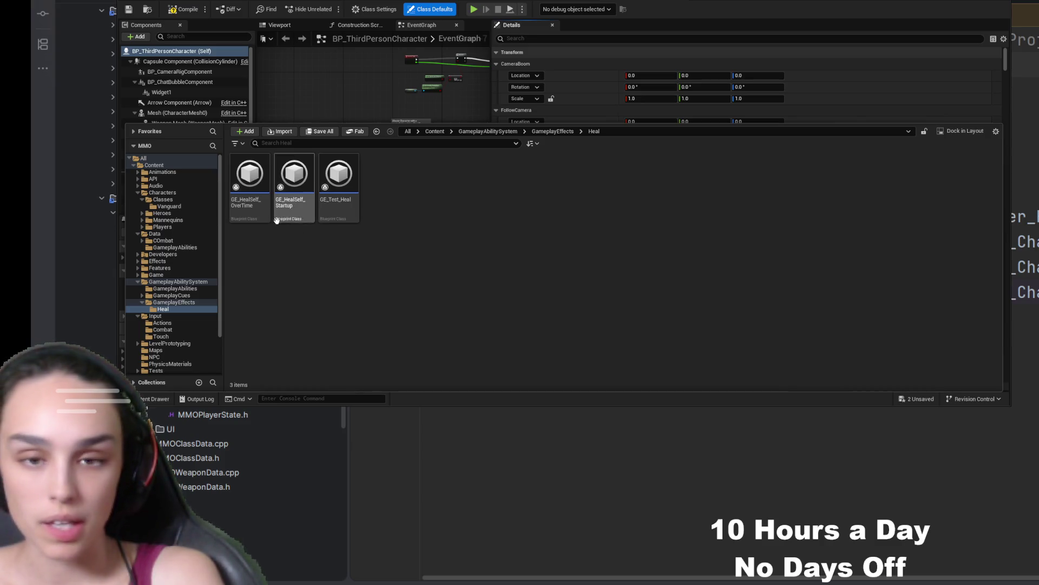
{"action": "left_click", "coordinate": [253, 216]}
{"action": "double_click", "coordinate": [253, 216]}
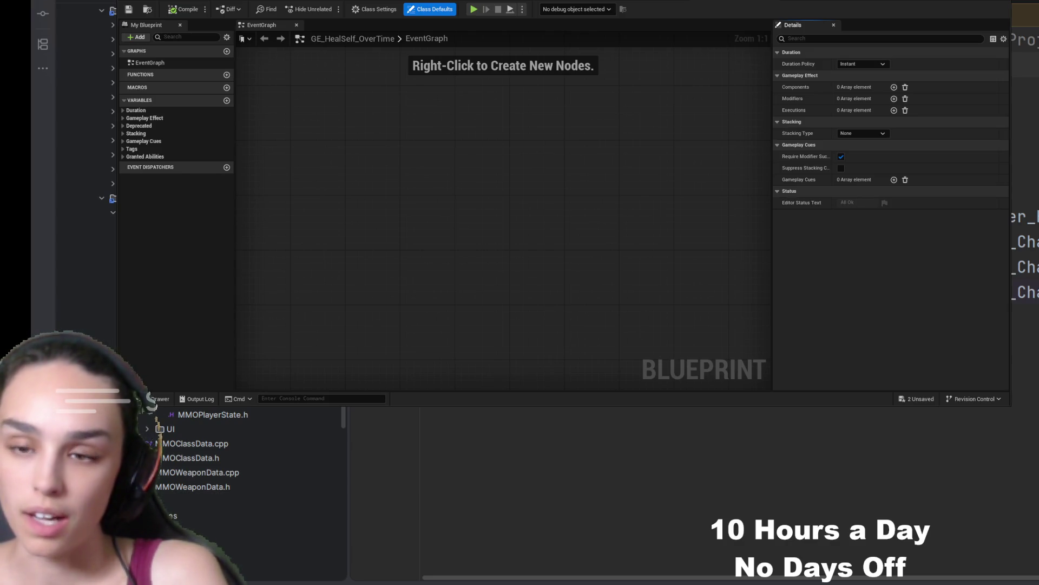
- Change GE_HealSelf_OverTime's Duration Policy from Instant to Infinite
{"action": "left_click", "coordinate": [876, 80]}
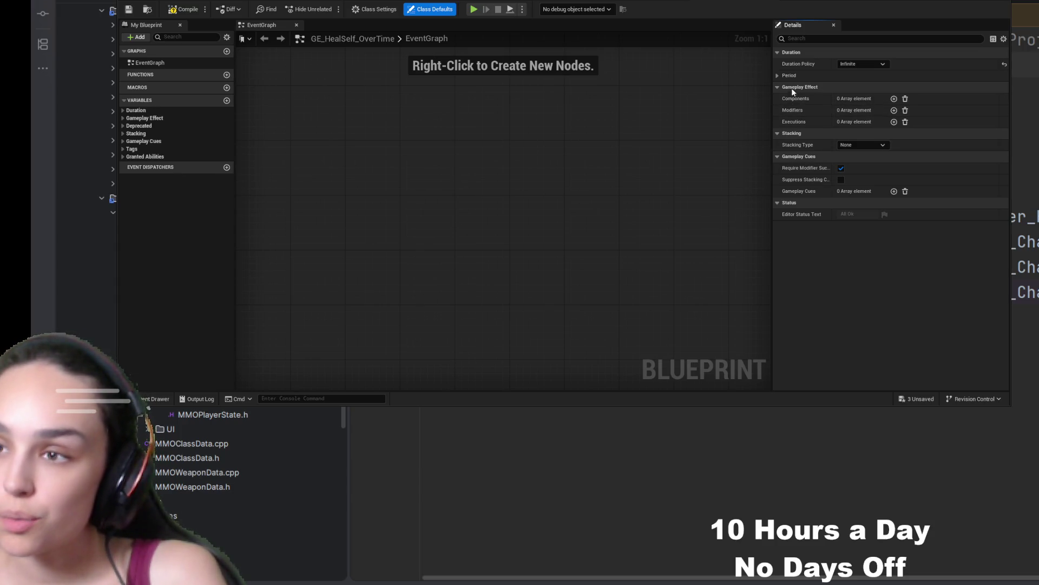
- Set a 1.0-second period and add a modifier adding 5.0 to MMOAttributeSet.Health
{"action": "left_click", "coordinate": [779, 76]}
{"action": "left_click_drag", "start_coordinate": [867, 88], "coordinate": [882, 88]}
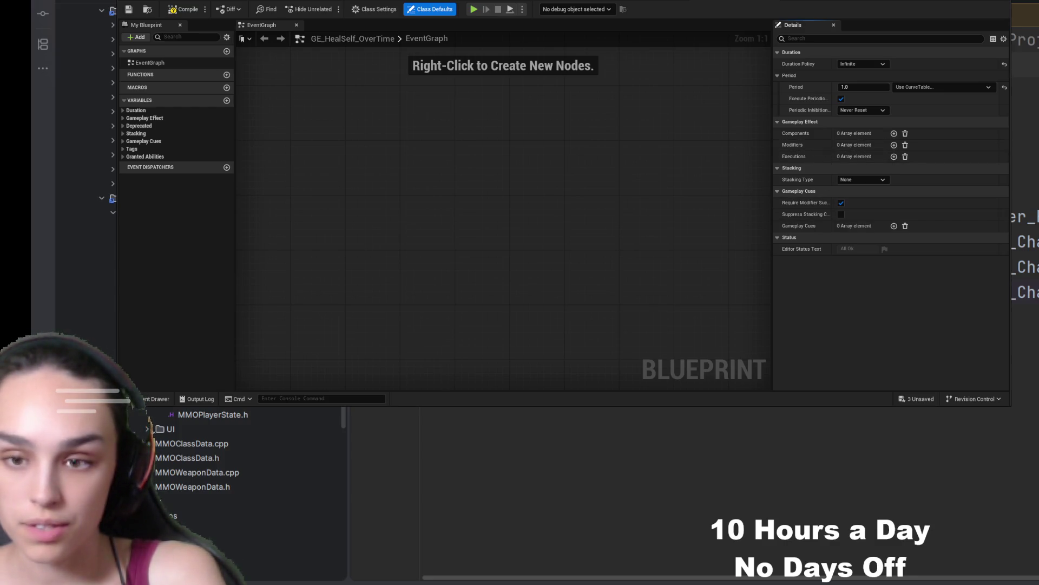
{"action": "left_click", "coordinate": [893, 145]}
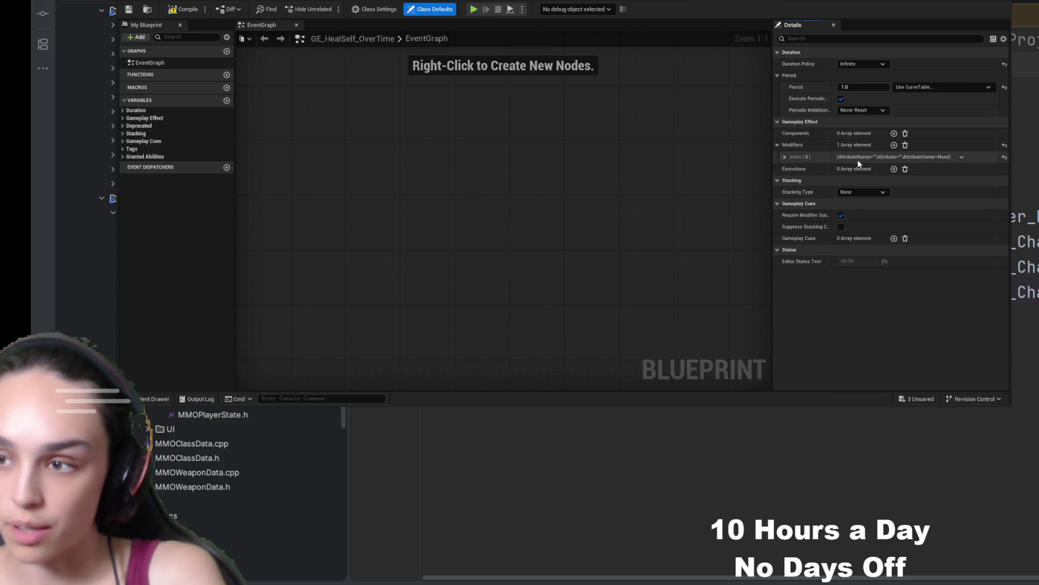
{"action": "left_click", "coordinate": [784, 157]}
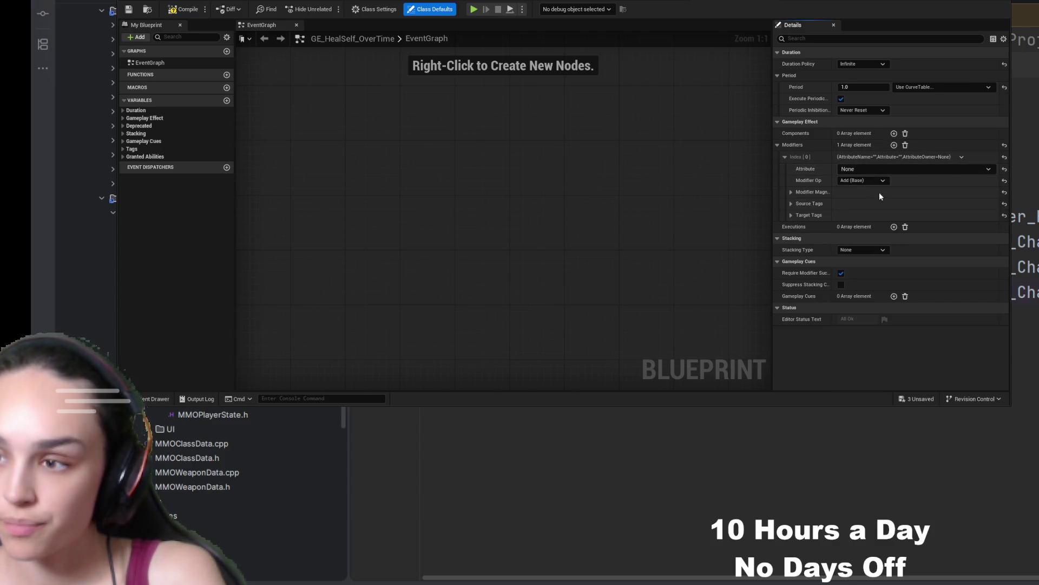
{"action": "left_click", "coordinate": [892, 216]}
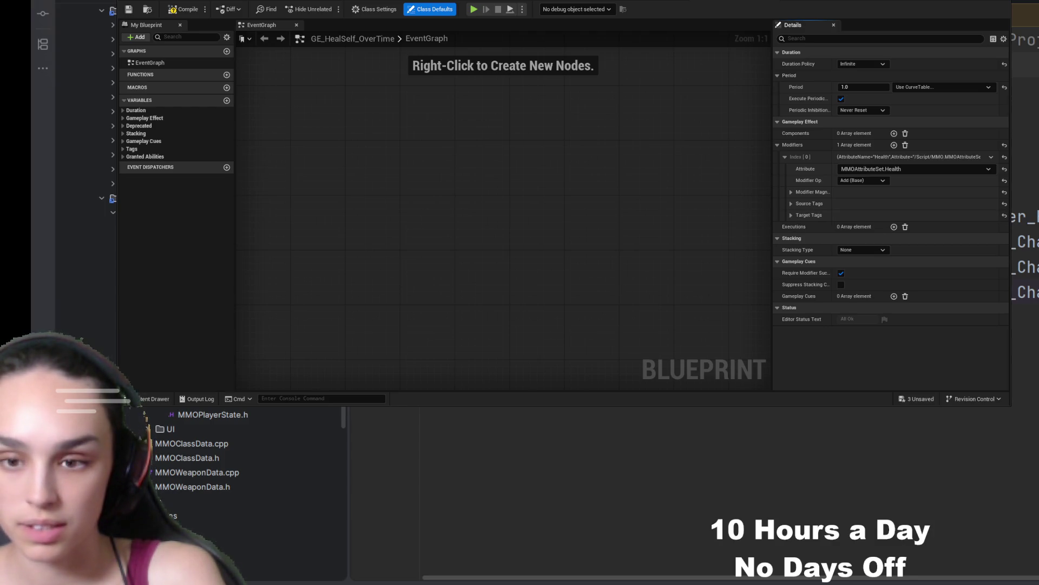
{"action": "left_click", "coordinate": [791, 191]}
{"action": "left_click", "coordinate": [864, 215]}
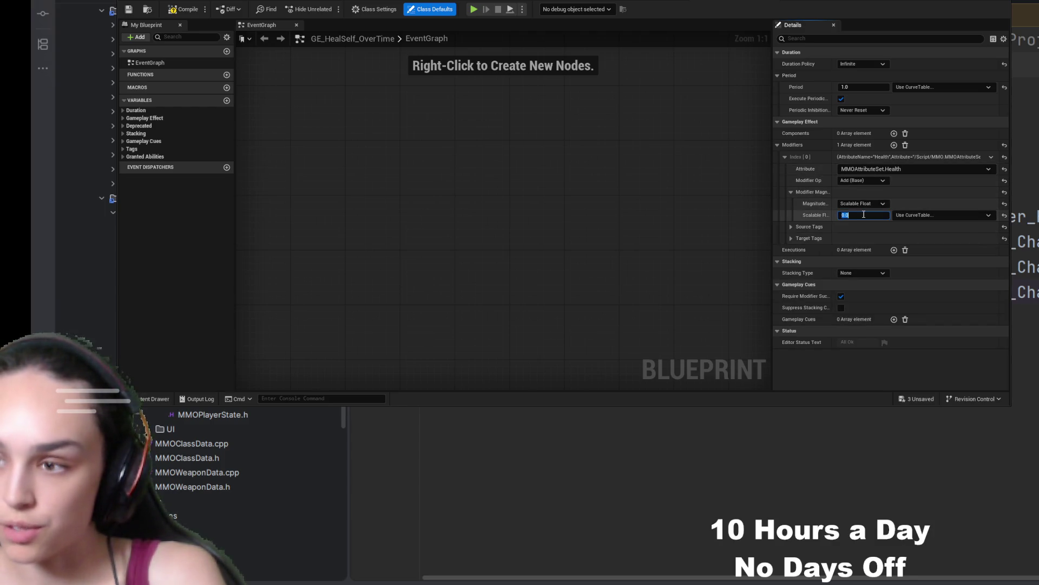
{"action": "type", "text": "5"}
{"action": "left_click", "coordinate": [554, 200]}
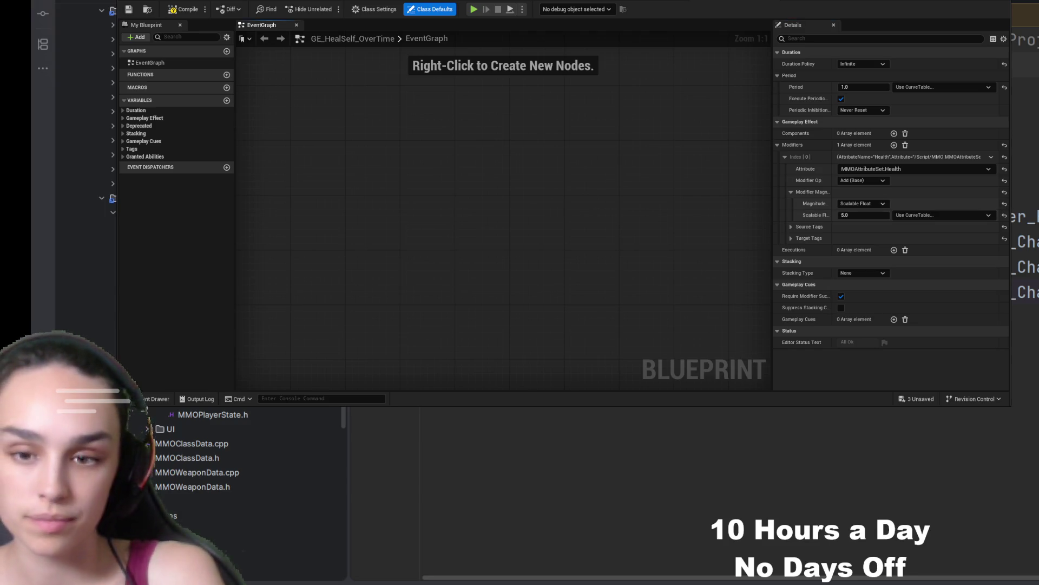
- Add a Grant Tags to Target Actor component granting State.Character.Healing, plus an empty gameplay cue entry
{"action": "left_click", "coordinate": [783, 287]}
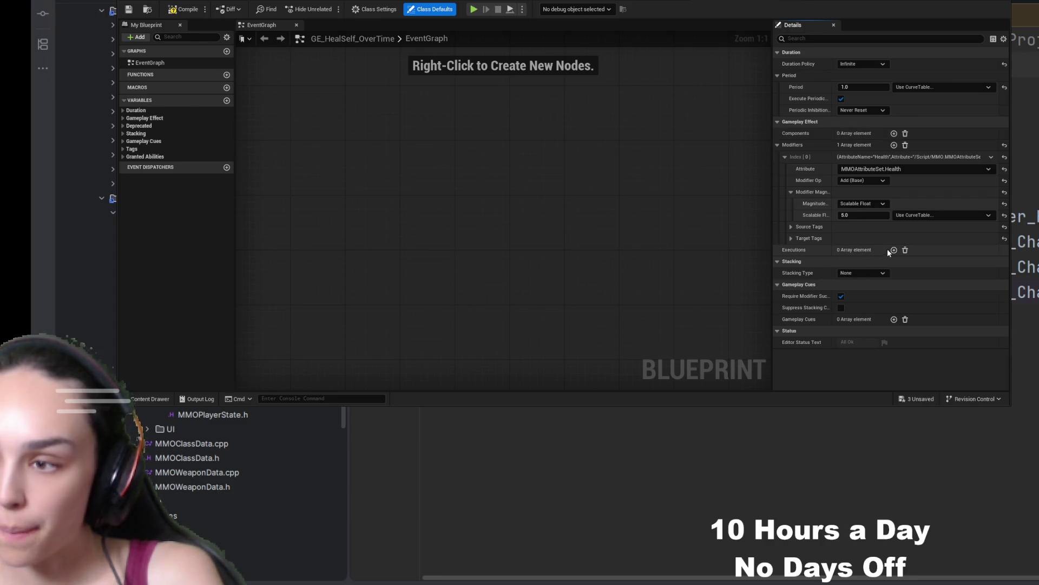
{"action": "left_click", "coordinate": [894, 133]}
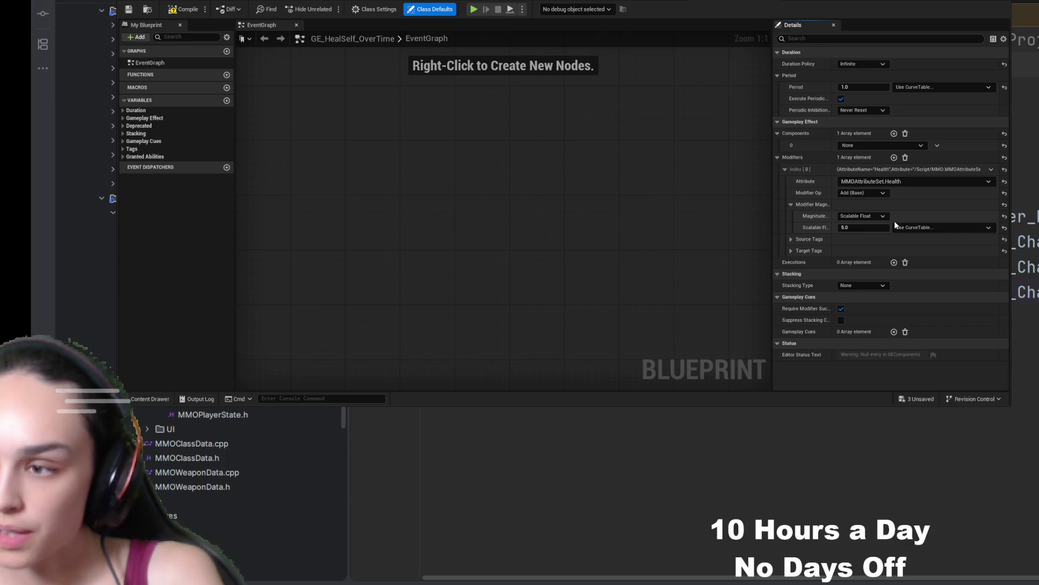
{"action": "key", "text": "ctrl+v"}
{"action": "left_click", "coordinate": [791, 157]}
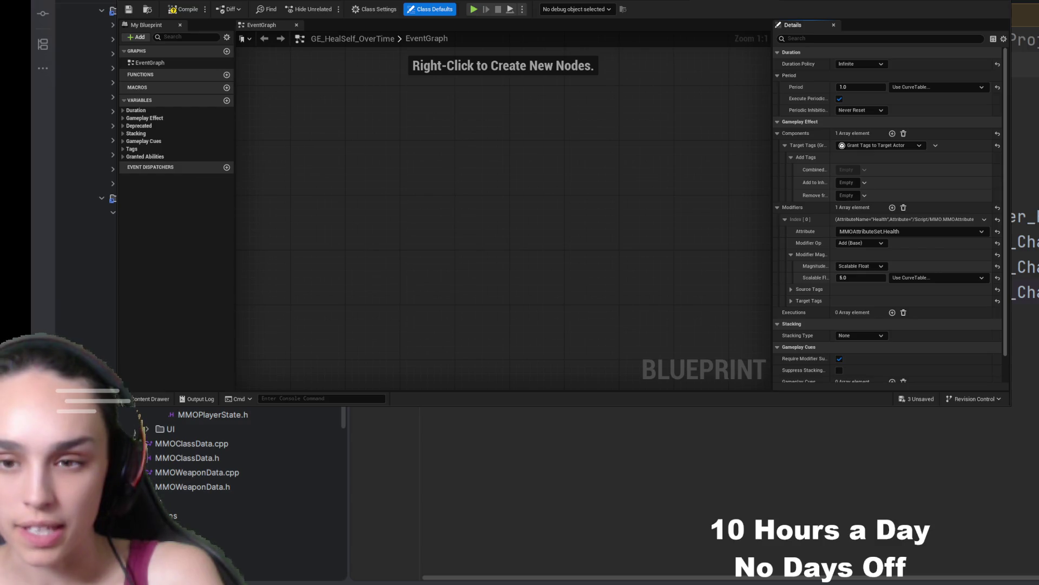
{"action": "left_click", "coordinate": [864, 182]}
{"action": "left_click", "coordinate": [856, 261]}
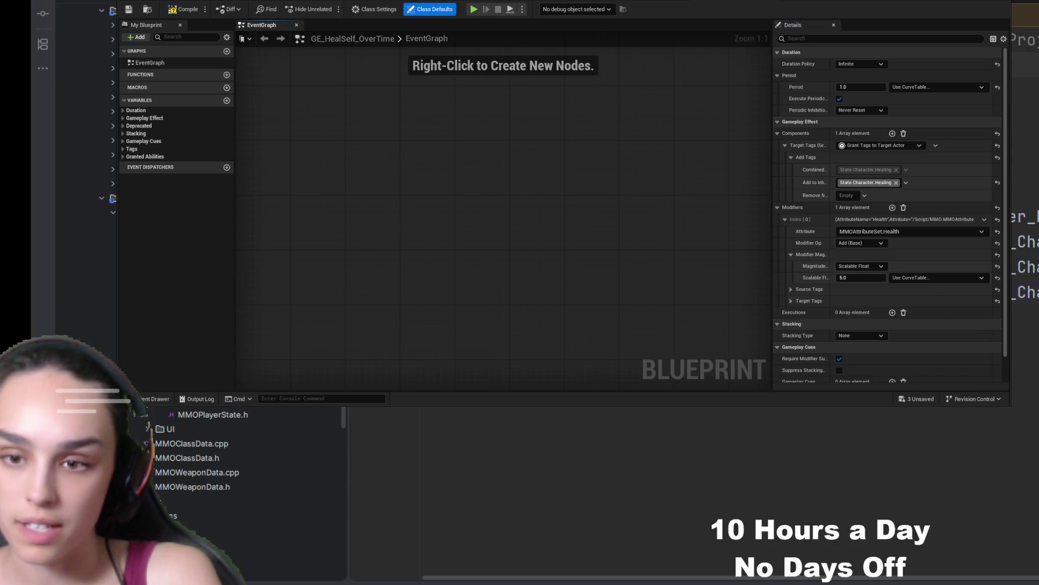
{"action": "scroll", "coordinate": [846, 350], "scroll_direction": "down", "scroll_amount": 2}
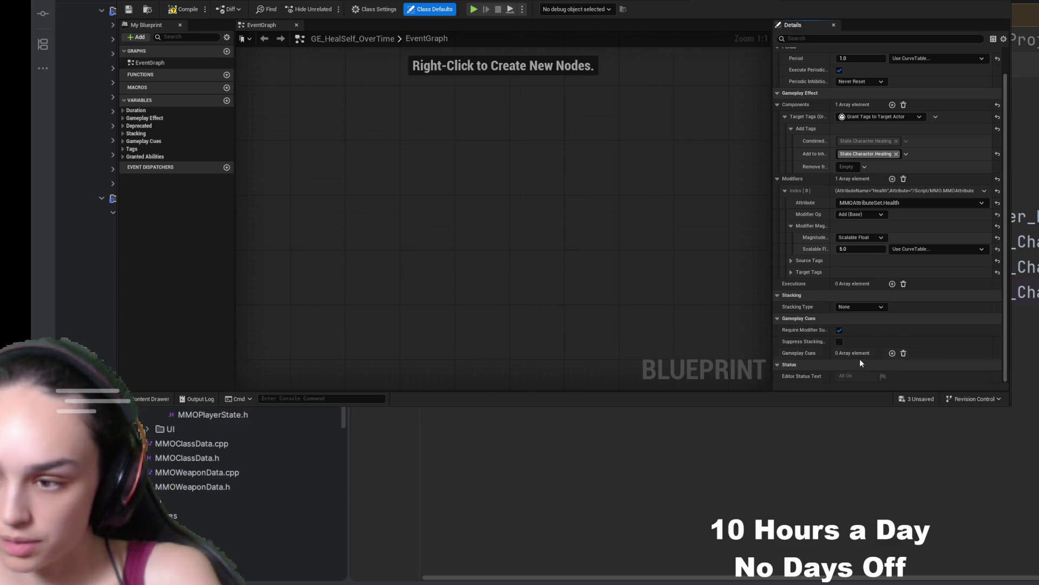
{"action": "left_click", "coordinate": [892, 353]}
- Tag the gameplay cue entry with GameplayCue.Character.HealSelf and widen the Details panel
{"action": "left_click", "coordinate": [784, 365]}
{"action": "scroll", "coordinate": [859, 323], "scroll_direction": "down", "scroll_amount": 2}
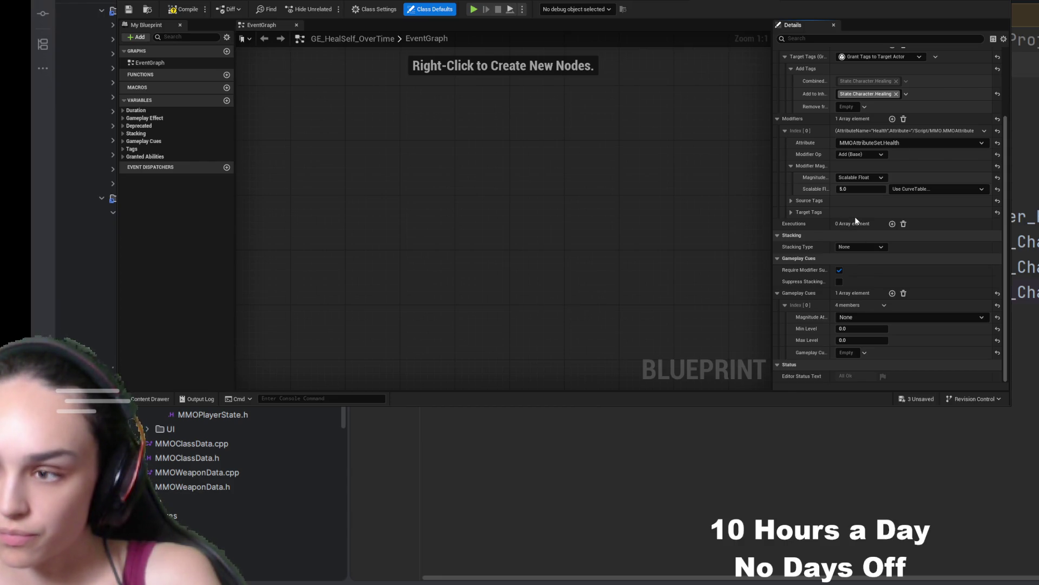
{"action": "left_click", "coordinate": [914, 367]}
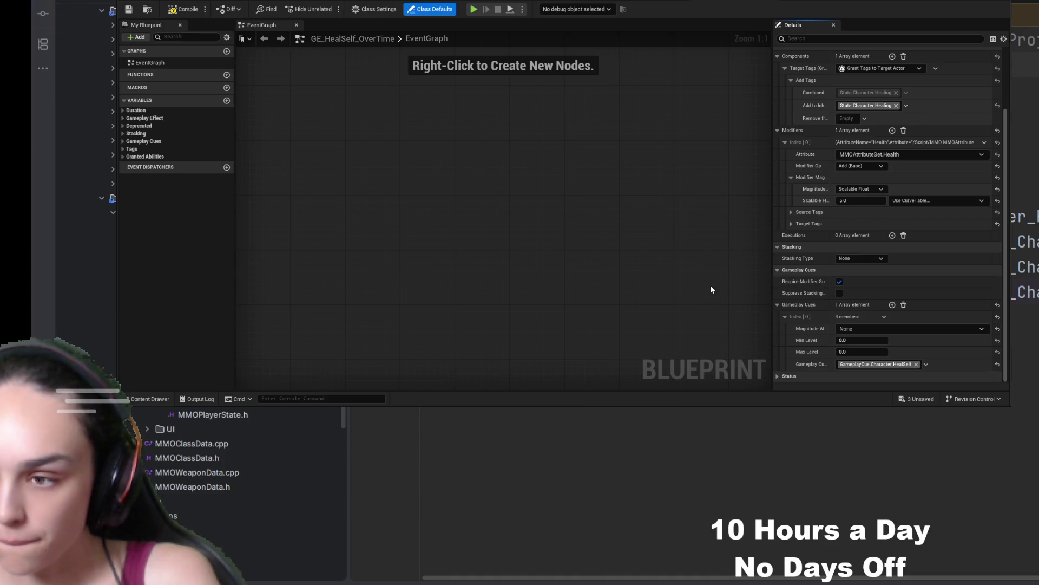
{"action": "scroll", "coordinate": [751, 300], "scroll_direction": "down", "scroll_amount": 2}
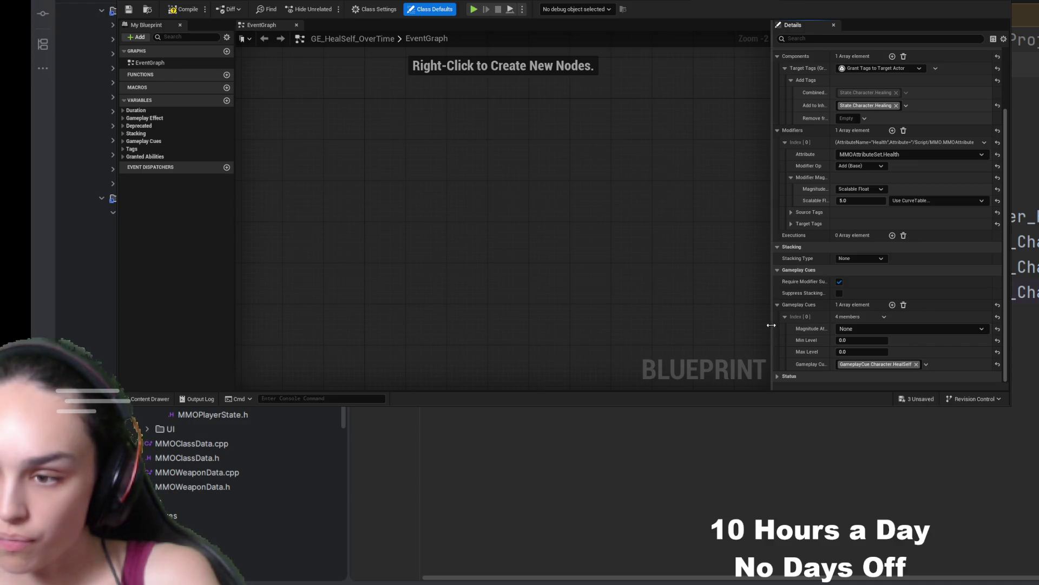
{"action": "left_click_drag", "start_coordinate": [773, 324], "coordinate": [570, 325]}
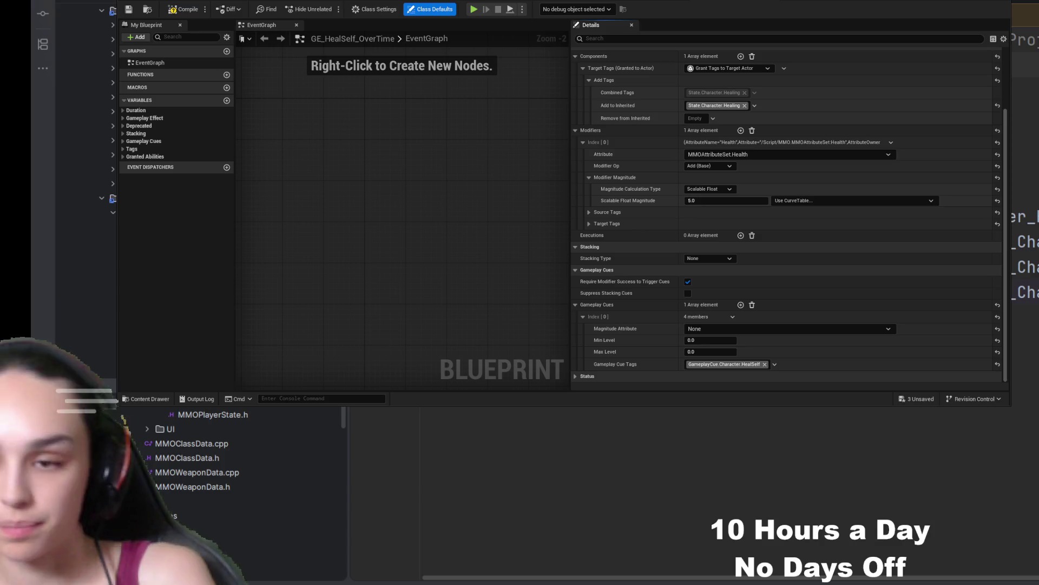
{"action": "left_click", "coordinate": [179, 10]}
- Save GE_HealSelf_OverTime and open GE_HealSelf_Startup from the Heal folder
{"action": "left_click", "coordinate": [130, 10]}
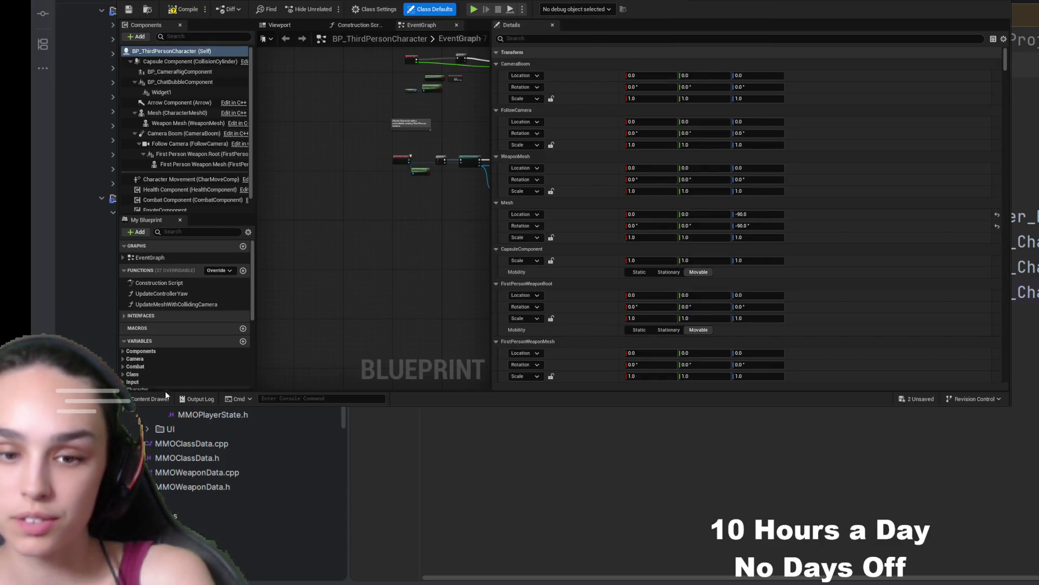
{"action": "left_click", "coordinate": [150, 398]}
{"action": "left_click", "coordinate": [294, 178]}
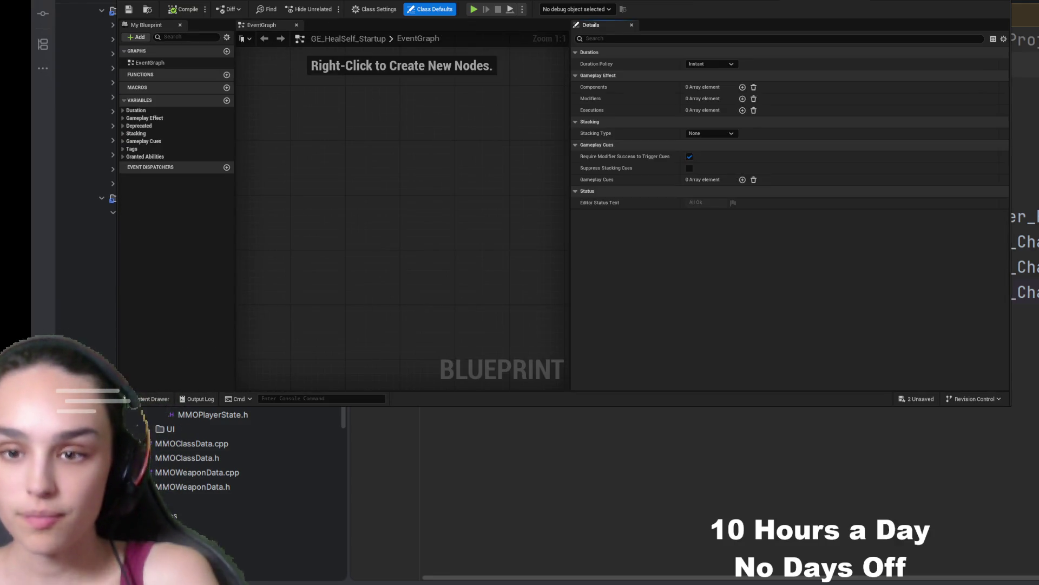
- Set Duration Policy to Has Duration with a 1.5 magnitude and add a component entry
{"action": "left_click", "coordinate": [725, 64]}
{"action": "left_click", "coordinate": [714, 88]}
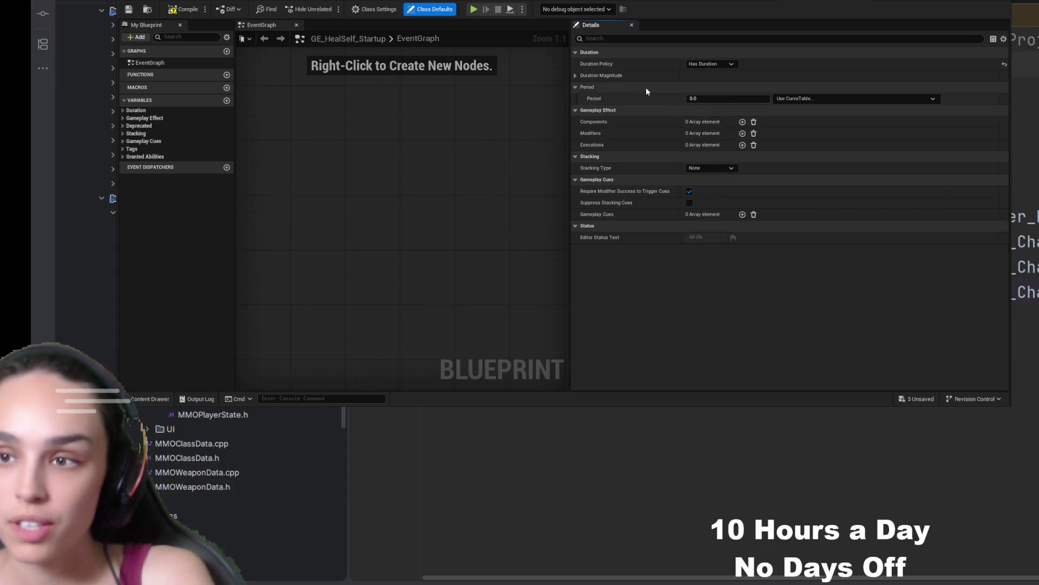
{"action": "left_click", "coordinate": [576, 75]}
{"action": "left_click", "coordinate": [726, 98]}
{"action": "type", "text": "1.5"}
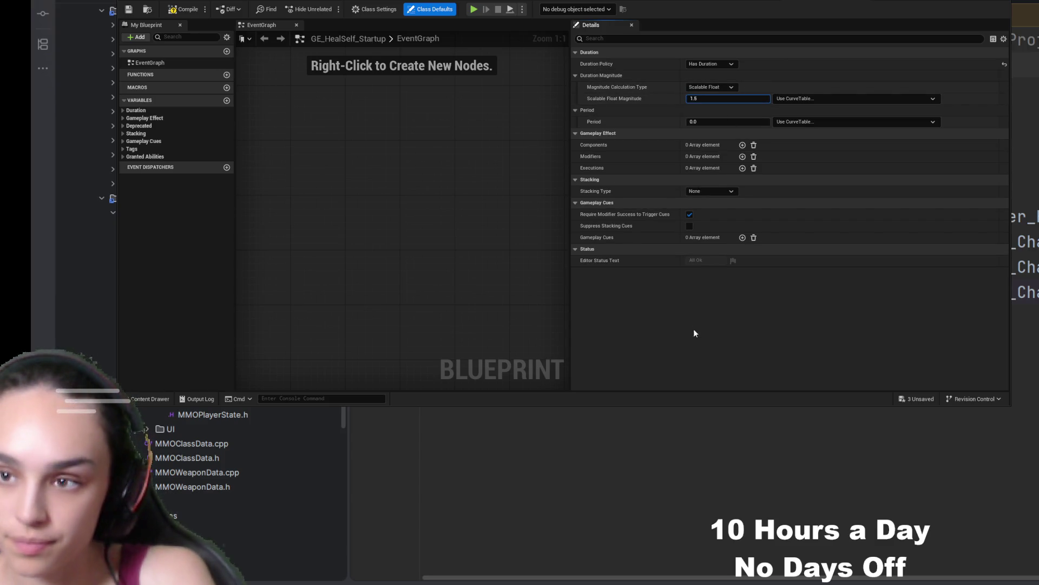
{"action": "key", "text": "Return"}
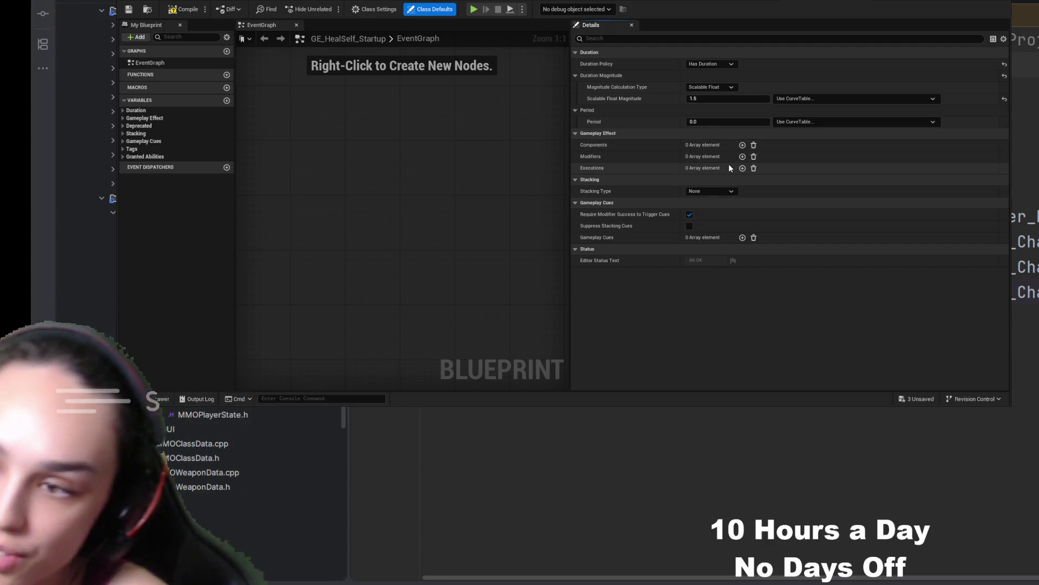
{"action": "left_click", "coordinate": [742, 145]}
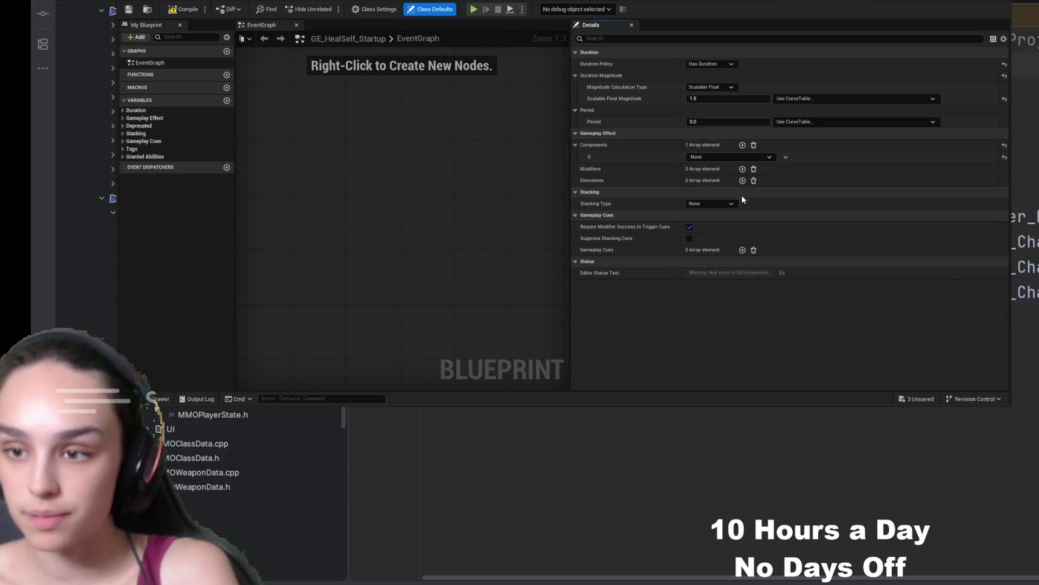
- Add a Grant Tags to Target Actor component that grants State.Character.HealingStartup
{"action": "left_click", "coordinate": [730, 157]}
{"action": "left_click", "coordinate": [720, 172]}
{"action": "left_click", "coordinate": [583, 157]}
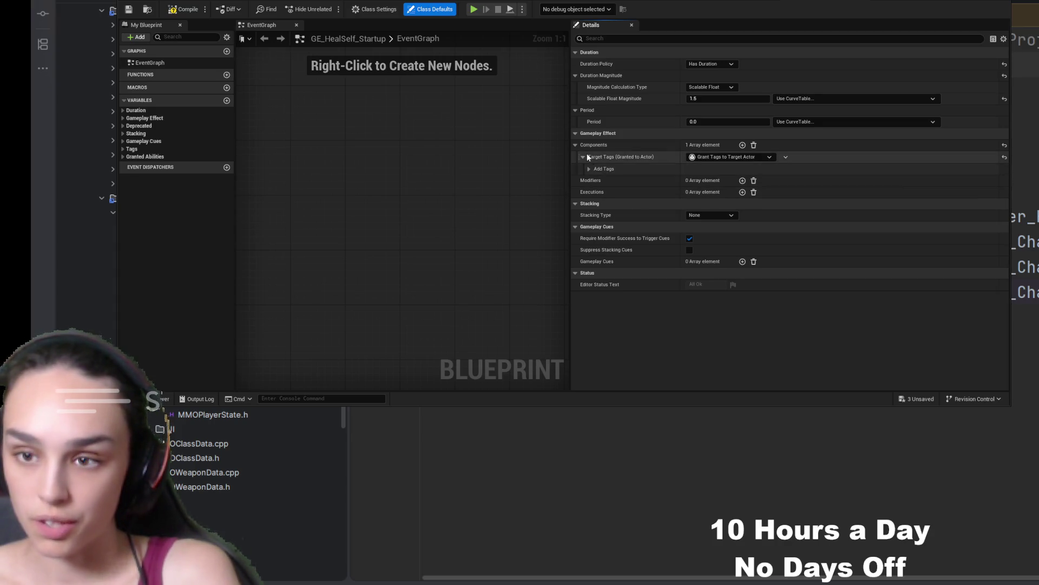
{"action": "left_click", "coordinate": [588, 168]}
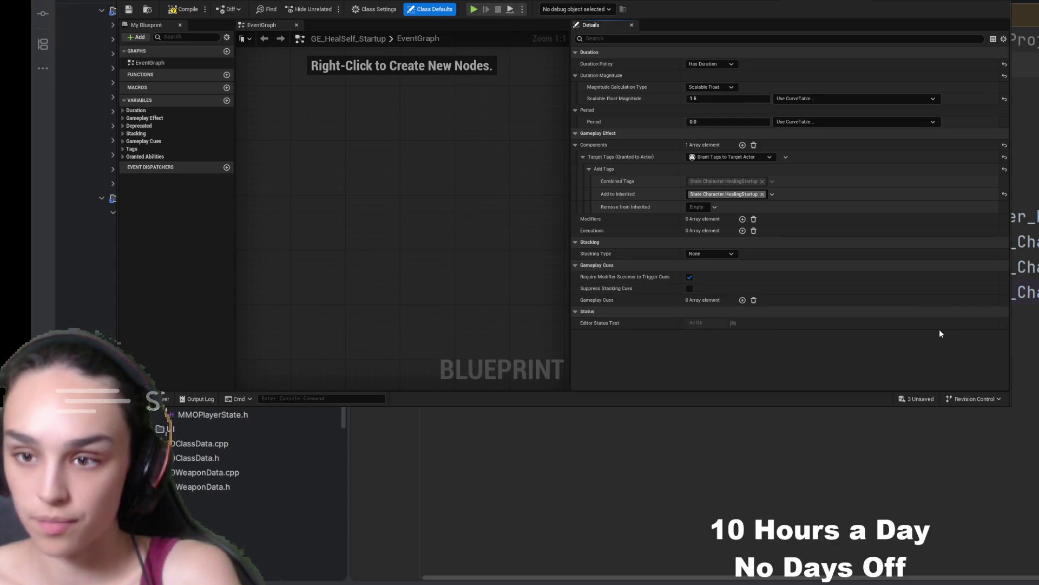
{"action": "left_click", "coordinate": [589, 170]}
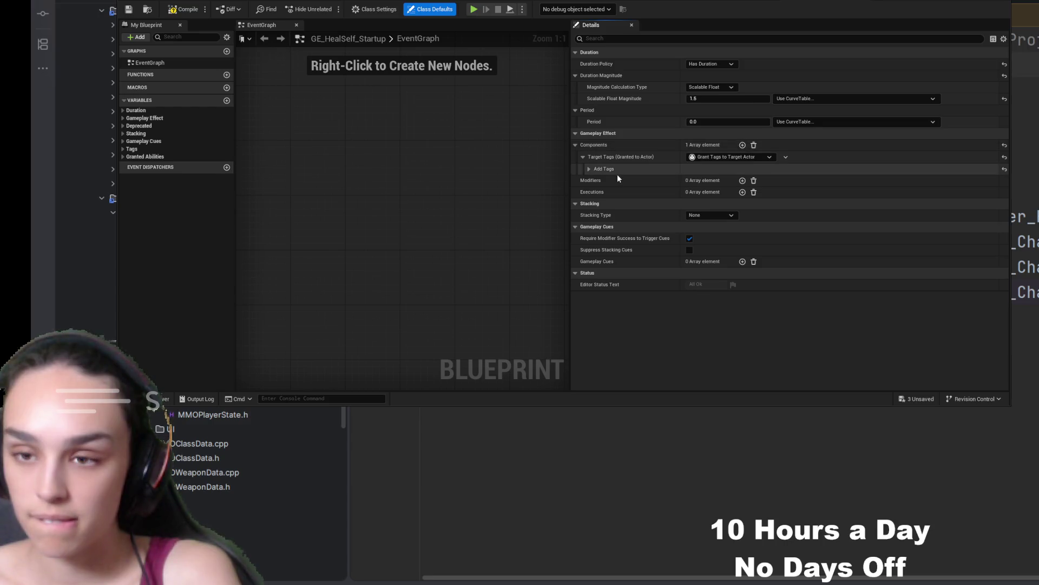
{"action": "left_click", "coordinate": [589, 169]}
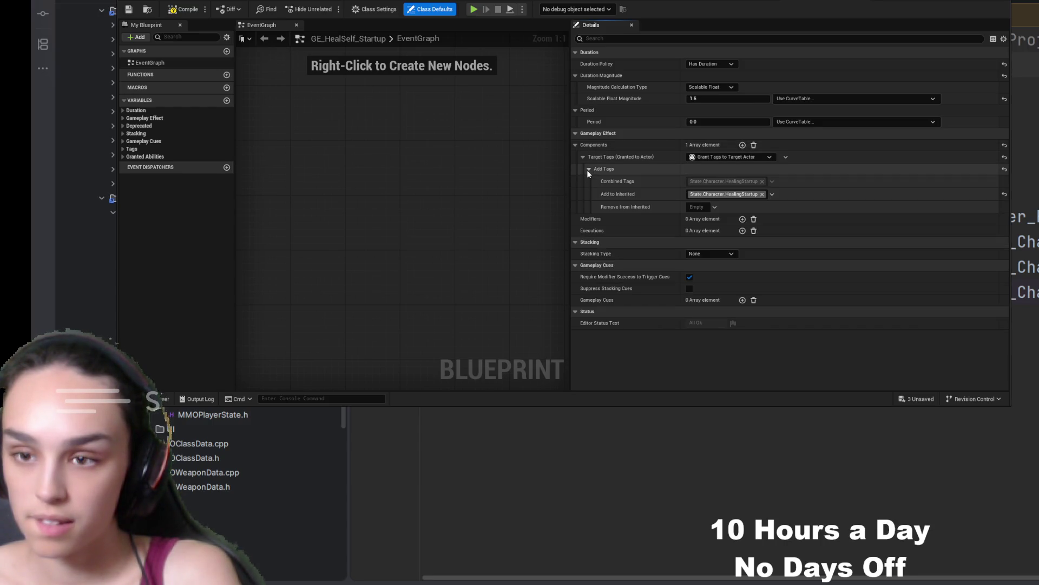
{"action": "left_click", "coordinate": [589, 170]}
{"action": "left_click", "coordinate": [588, 170]}
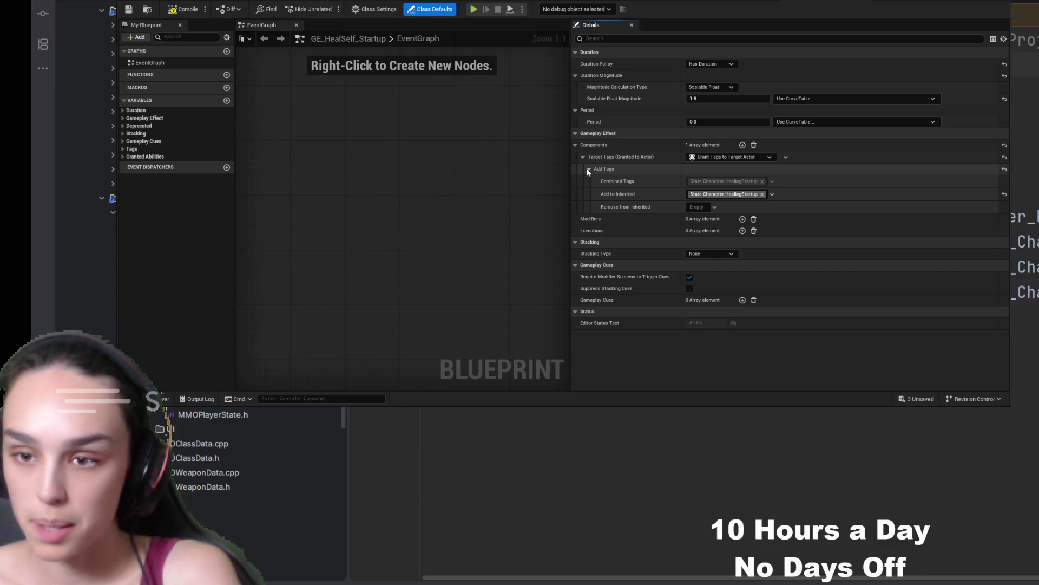
{"action": "left_click", "coordinate": [589, 169]}
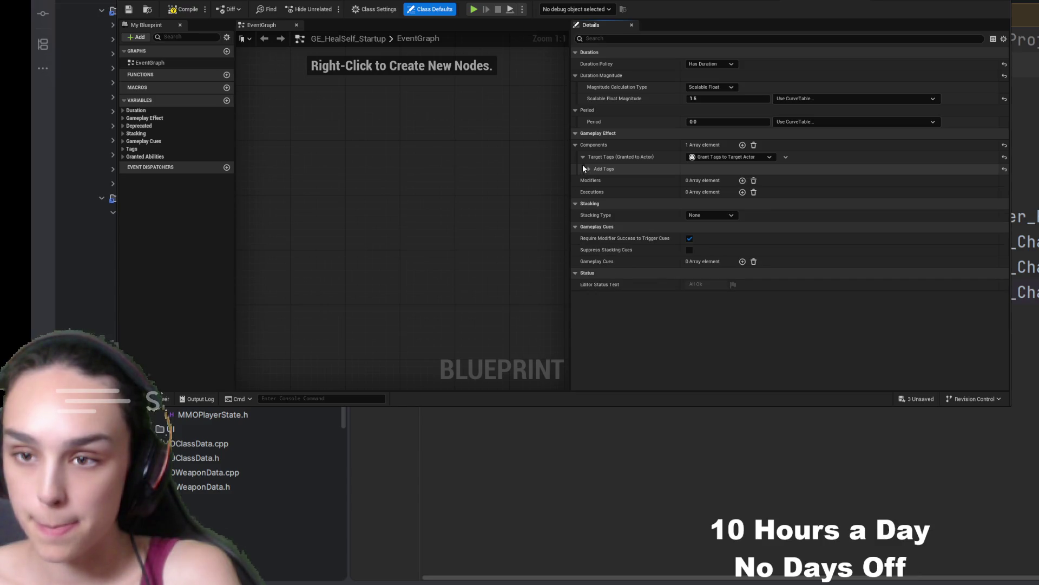
{"action": "left_click", "coordinate": [742, 145]}
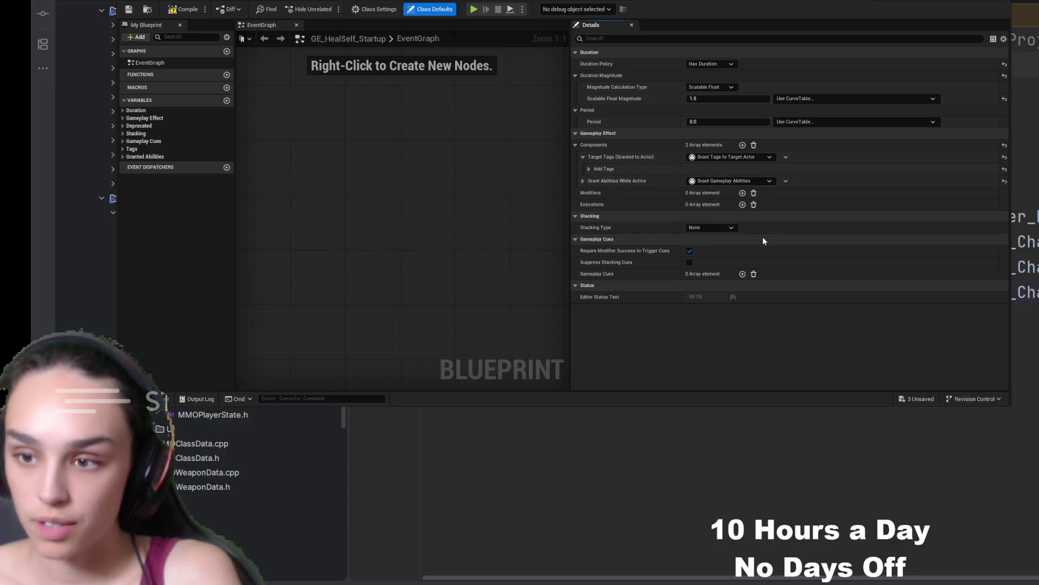
- Make the second component grant State.Weapon.Blocked to the target actor
{"action": "key", "text": "ctrl+v"}
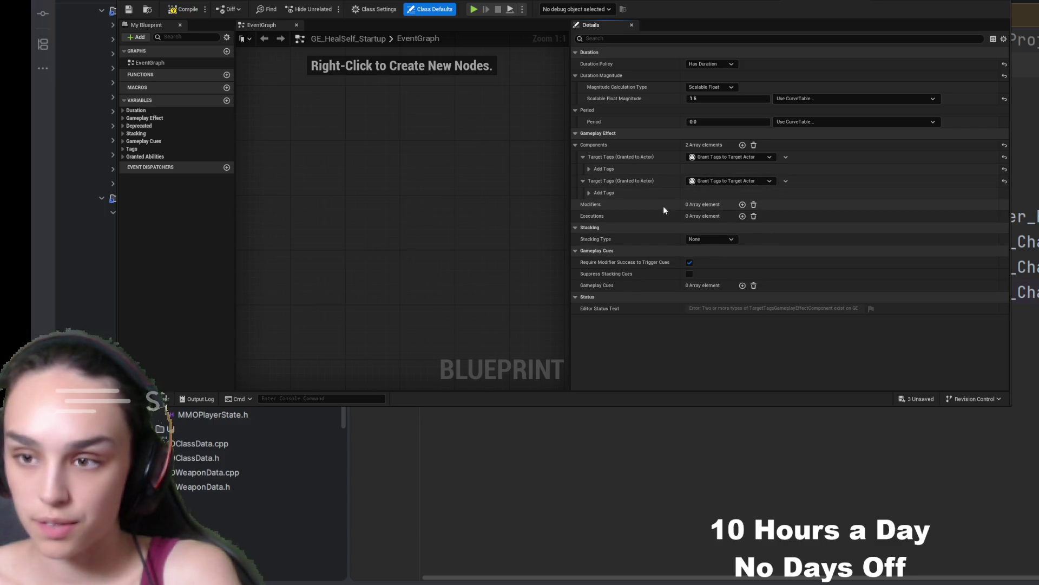
{"action": "left_click", "coordinate": [589, 193]}
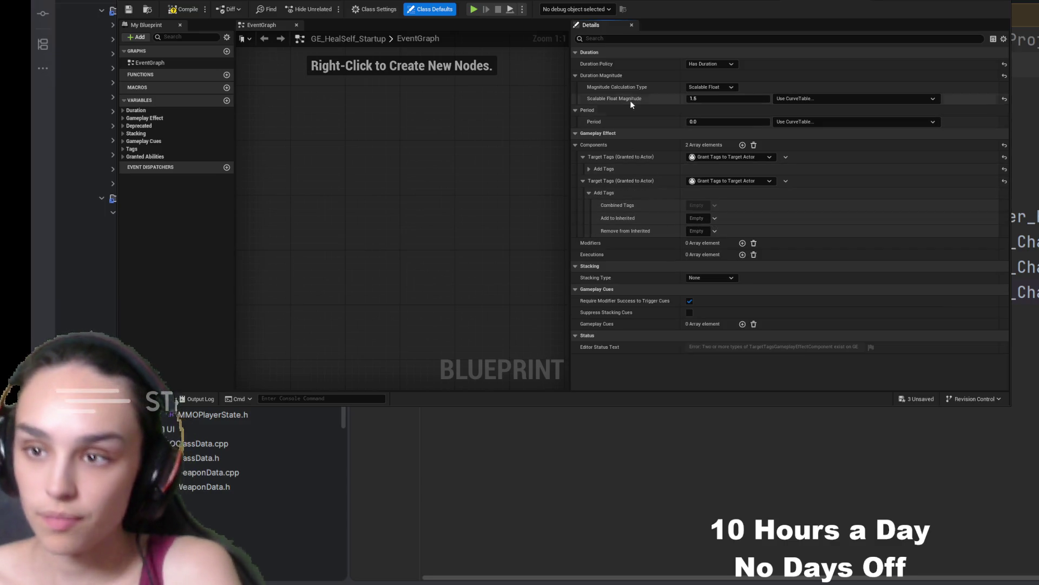
{"action": "key", "text": "ctrl+v"}
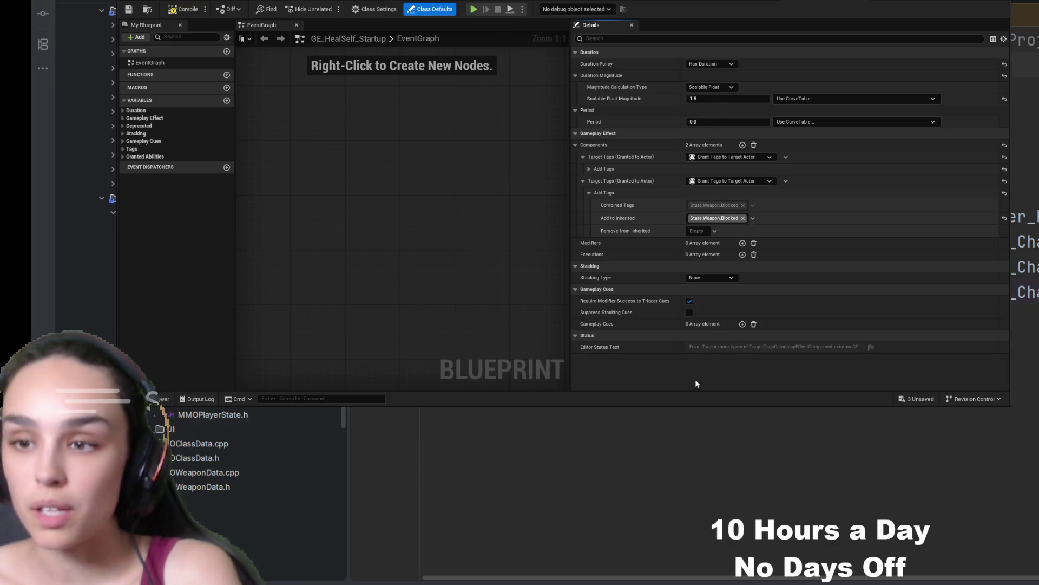
- Undo an extra empty component and collapse the existing Target Tags components
{"action": "left_click", "coordinate": [742, 145]}
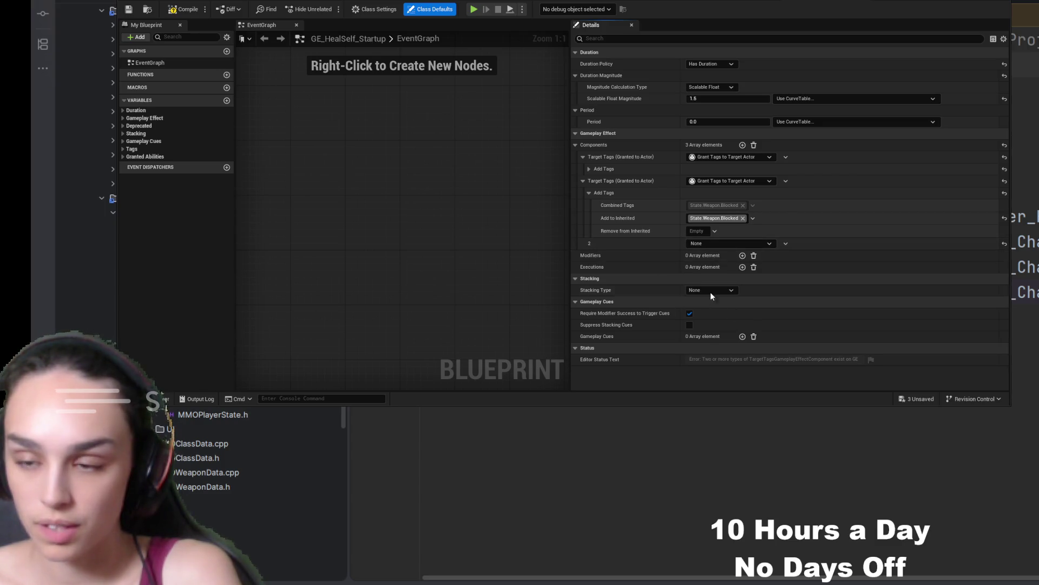
{"action": "key", "text": "ctrl+z"}
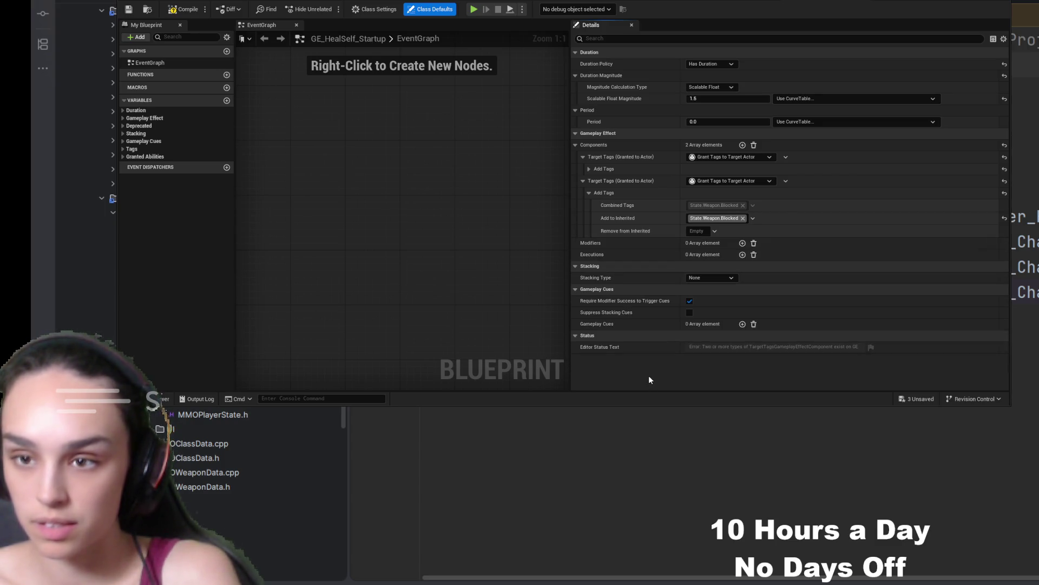
{"action": "left_click", "coordinate": [583, 157]}
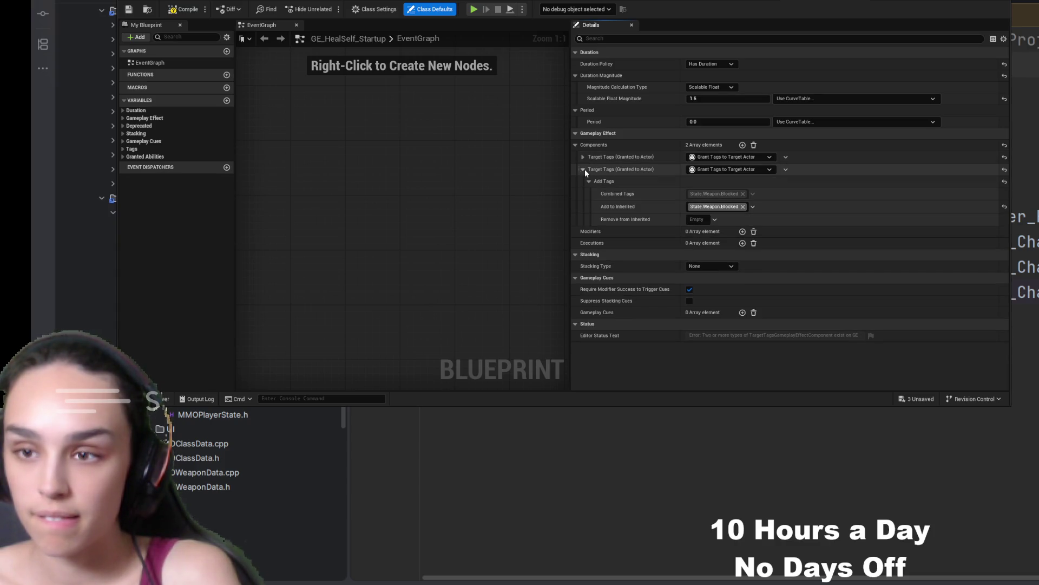
{"action": "left_click", "coordinate": [583, 170]}
{"action": "left_click", "coordinate": [583, 157]}
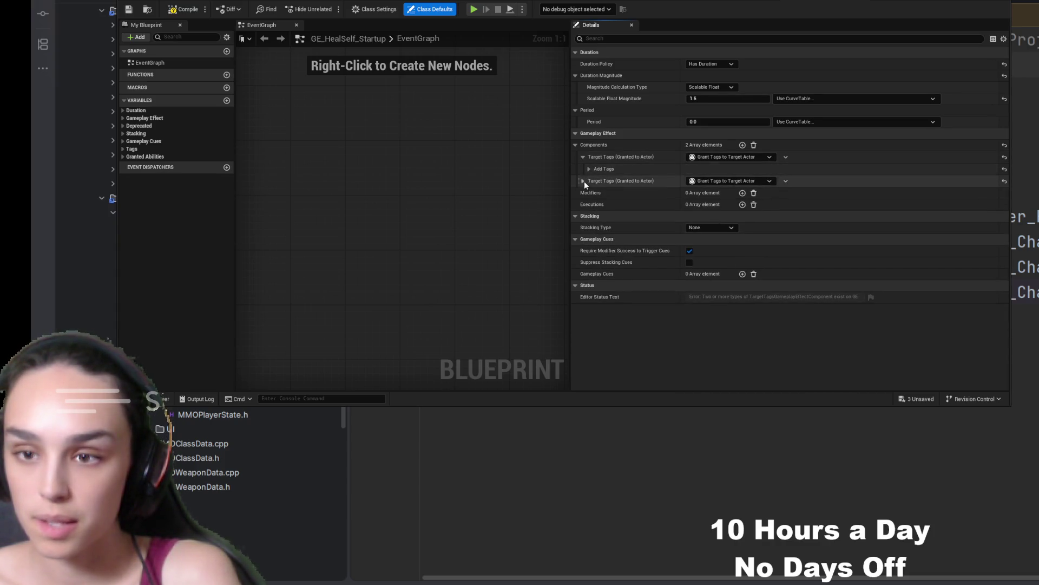
{"action": "left_click", "coordinate": [589, 169]}
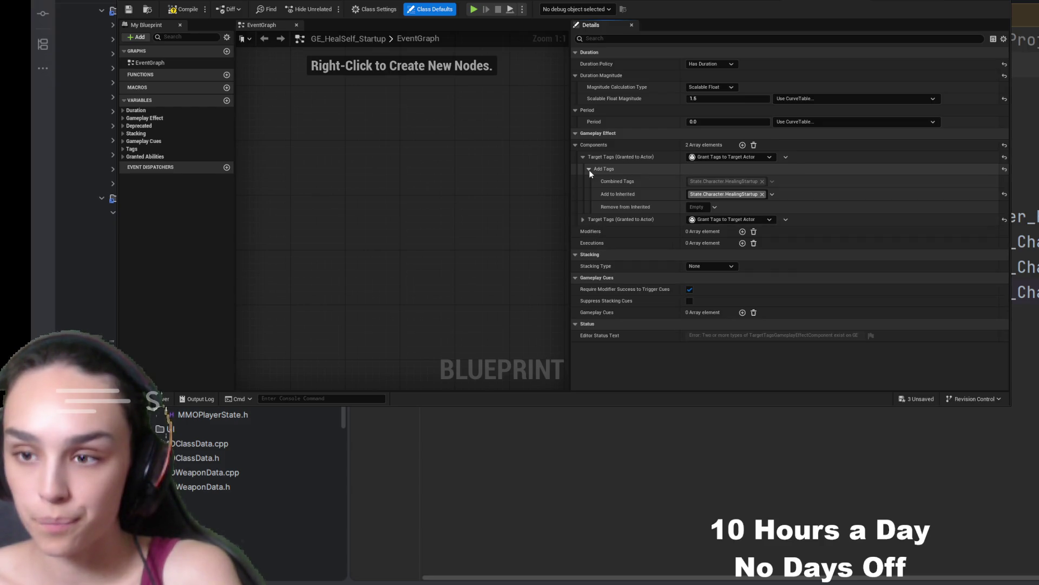
{"action": "left_click", "coordinate": [588, 170]}
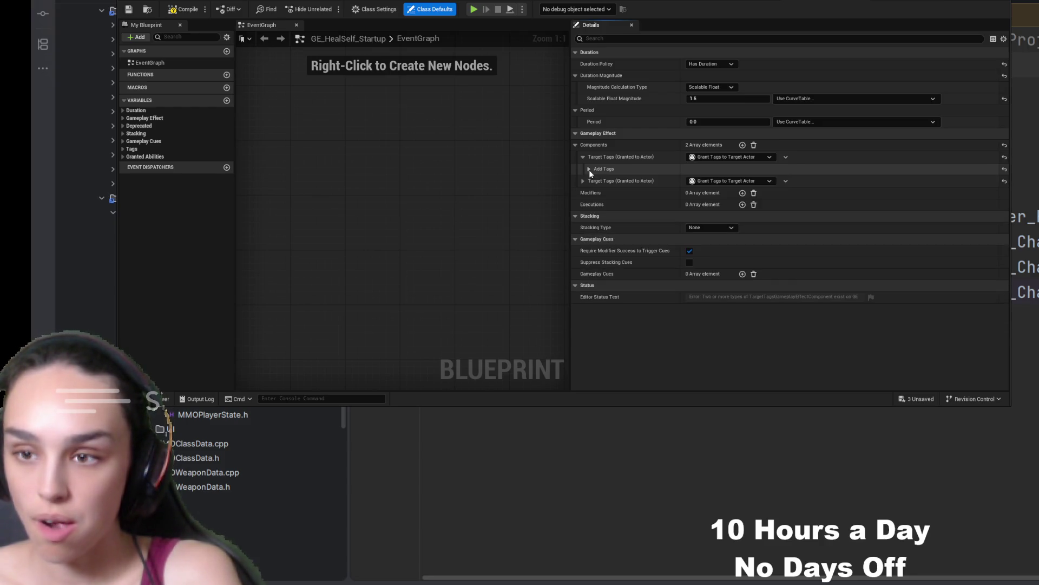
{"action": "left_click", "coordinate": [583, 157]}
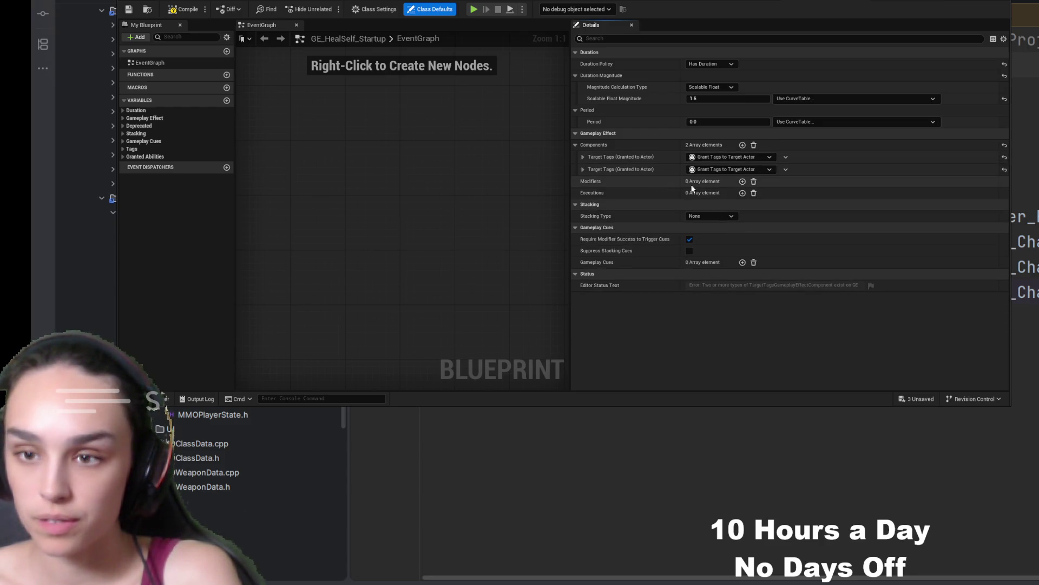
- Add a third Target Tags component for MovementSlowed, then compile and save the effect
{"action": "left_click", "coordinate": [742, 145]}
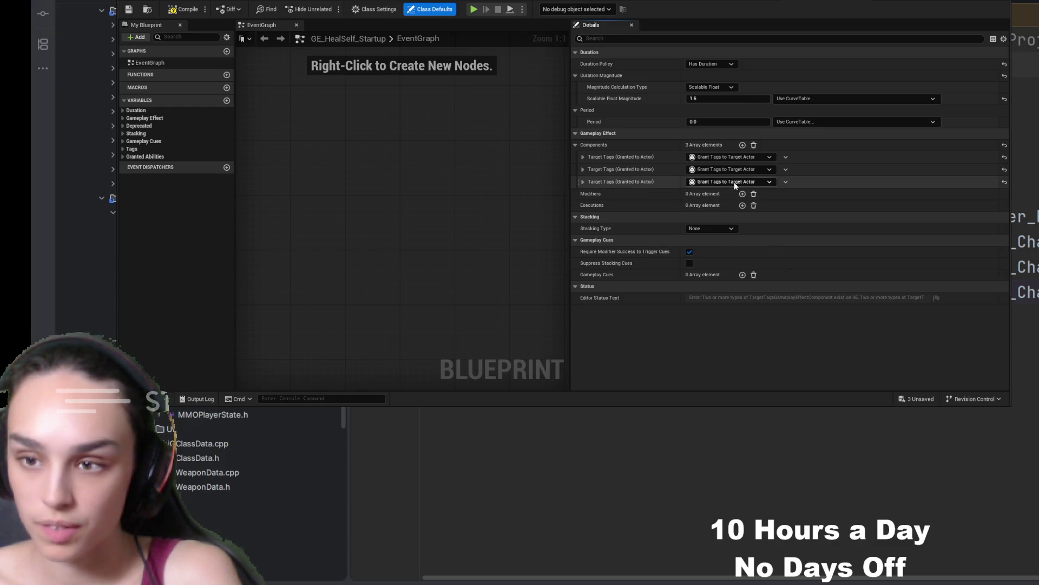
{"action": "left_click", "coordinate": [583, 181]}
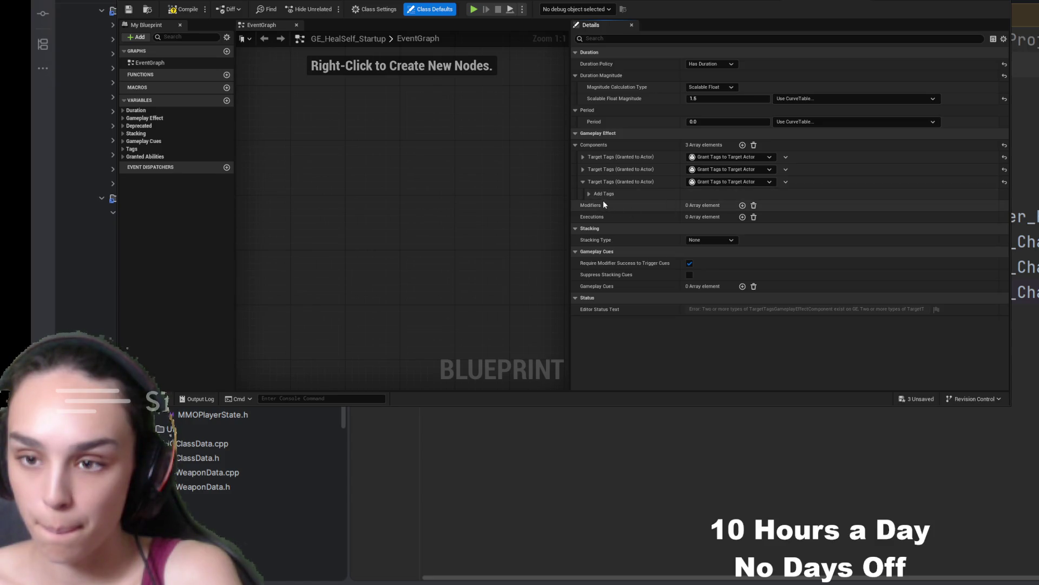
{"action": "left_click", "coordinate": [588, 194]}
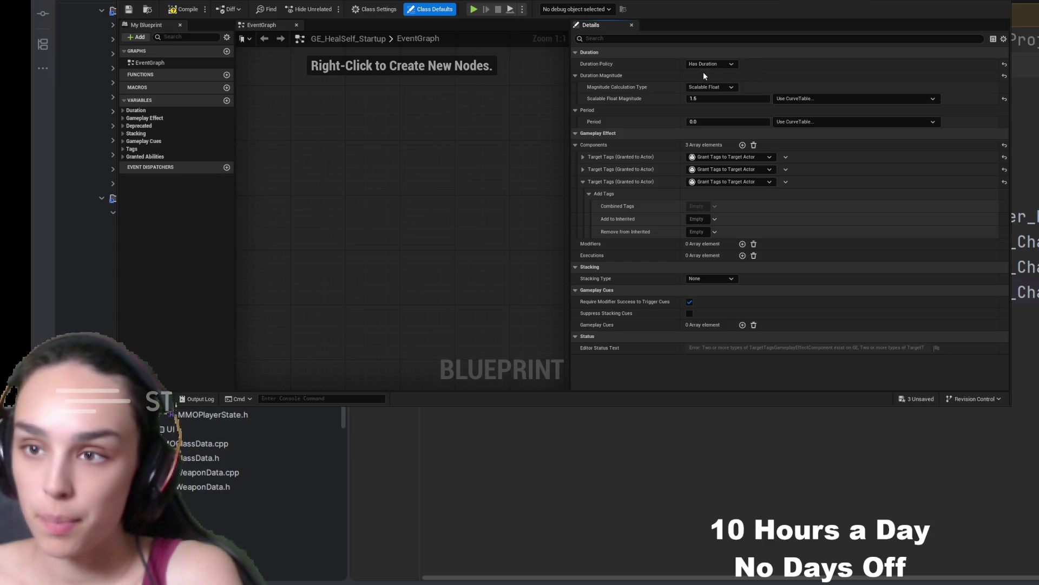
{"action": "left_click", "coordinate": [184, 10]}
{"action": "left_click", "coordinate": [129, 9]}
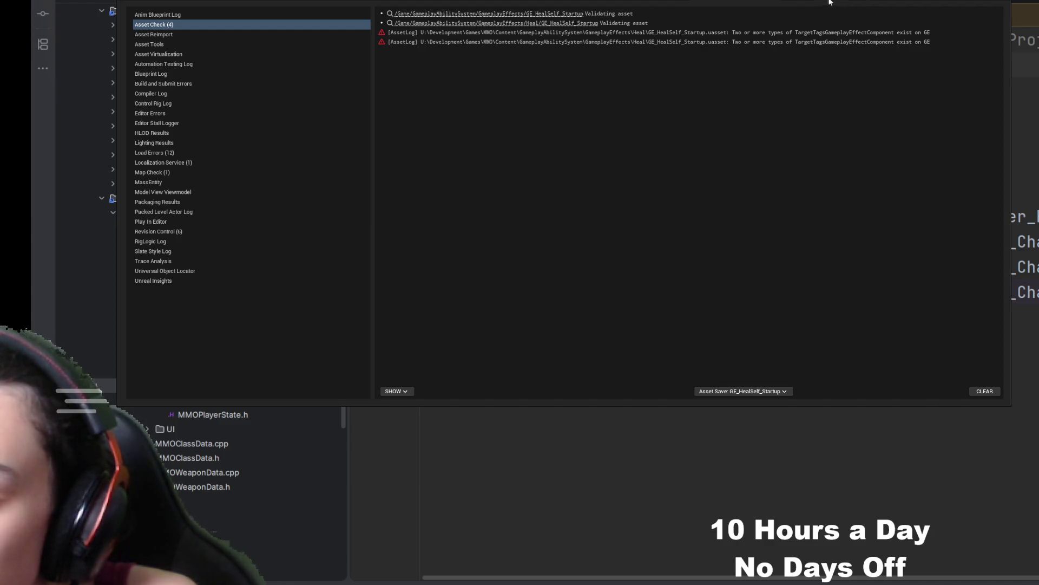
- Check the validation error log and delete the duplicate Target Tags components
{"action": "key", "text": "alt+Tab"}
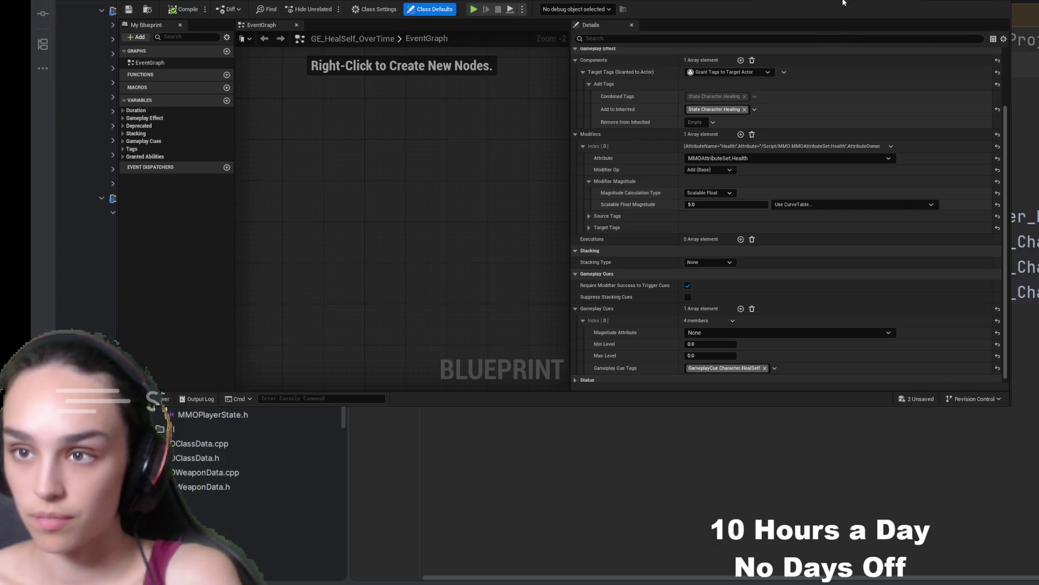
{"action": "key", "text": "alt+Tab"}
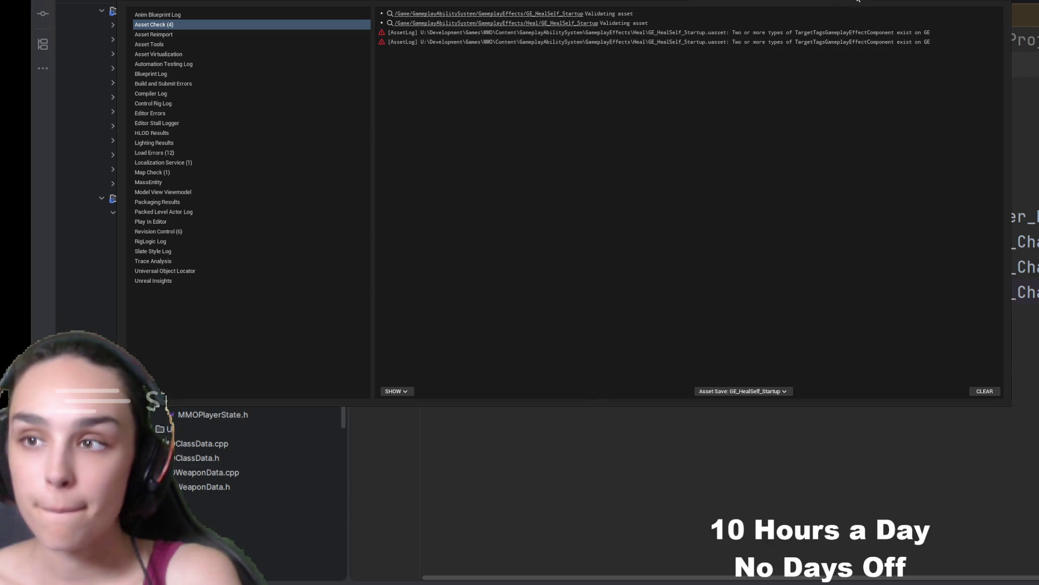
{"action": "key", "text": "alt+Tab"}
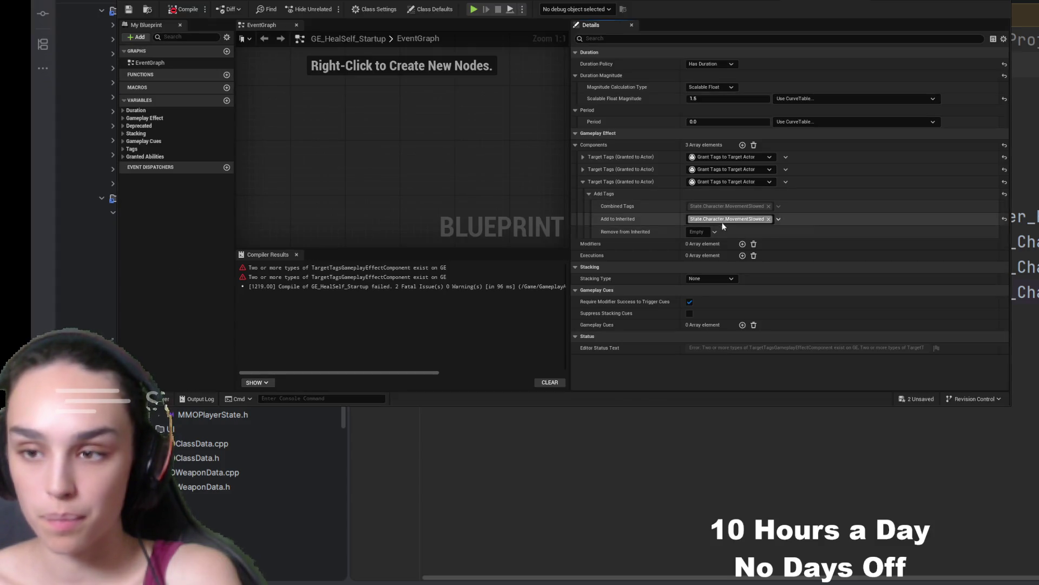
{"action": "left_click", "coordinate": [785, 181]}
{"action": "left_click", "coordinate": [799, 190]}
{"action": "left_click", "coordinate": [786, 169]}
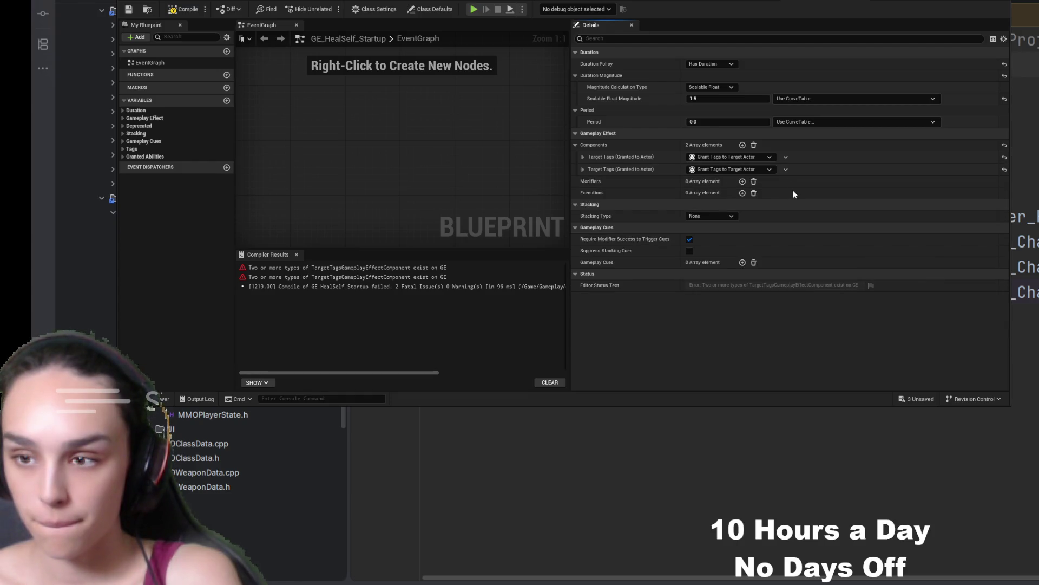
{"action": "left_click", "coordinate": [794, 190]}
- Add State.Weapon.Blocked to the remaining component's granted tags, recompile, and close the log
{"action": "left_click", "coordinate": [582, 157]}
{"action": "left_click", "coordinate": [589, 169]}
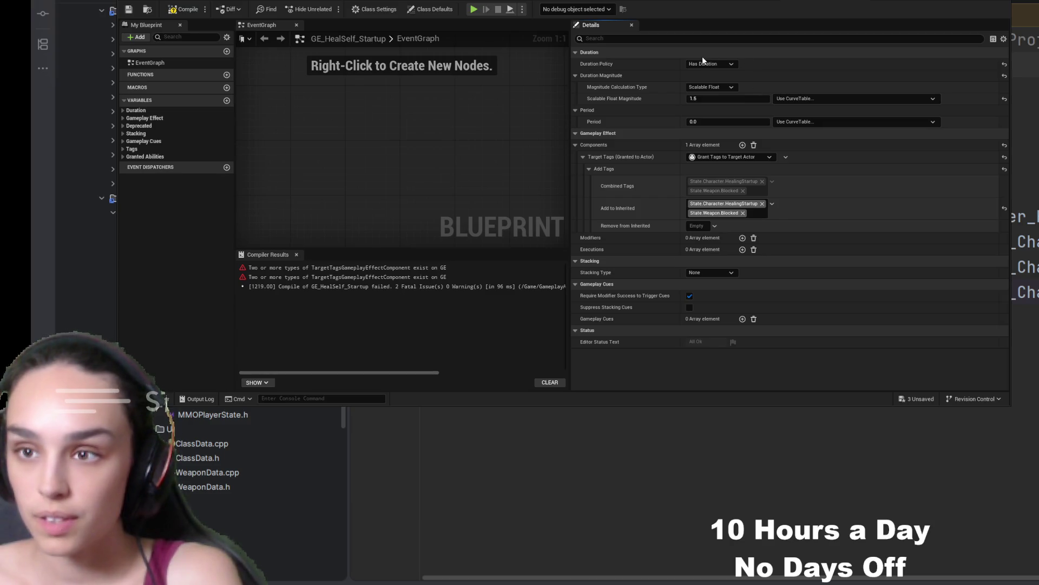
{"action": "left_click", "coordinate": [182, 11]}
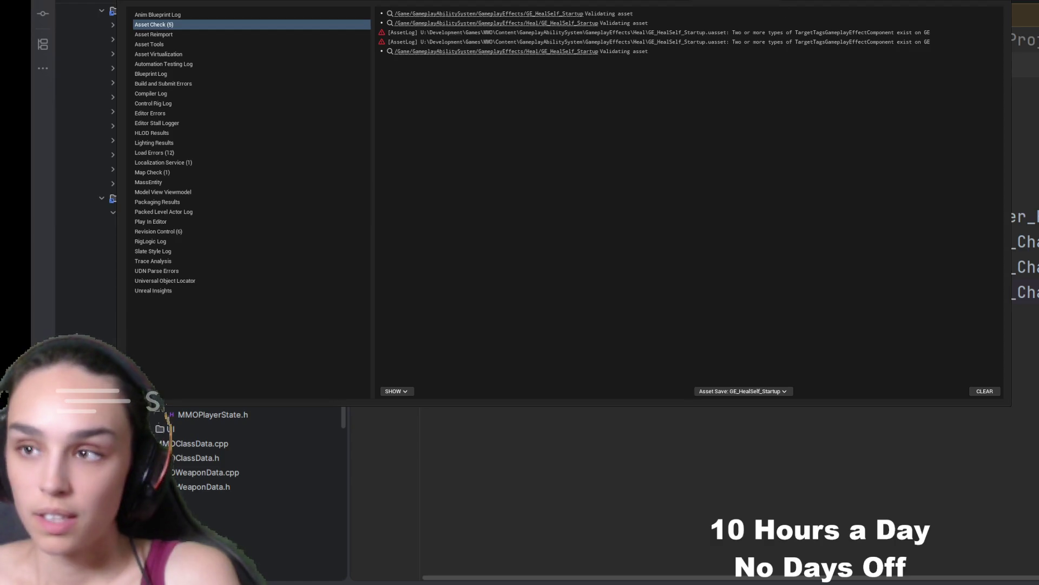
{"action": "left_click", "coordinate": [773, 3]}
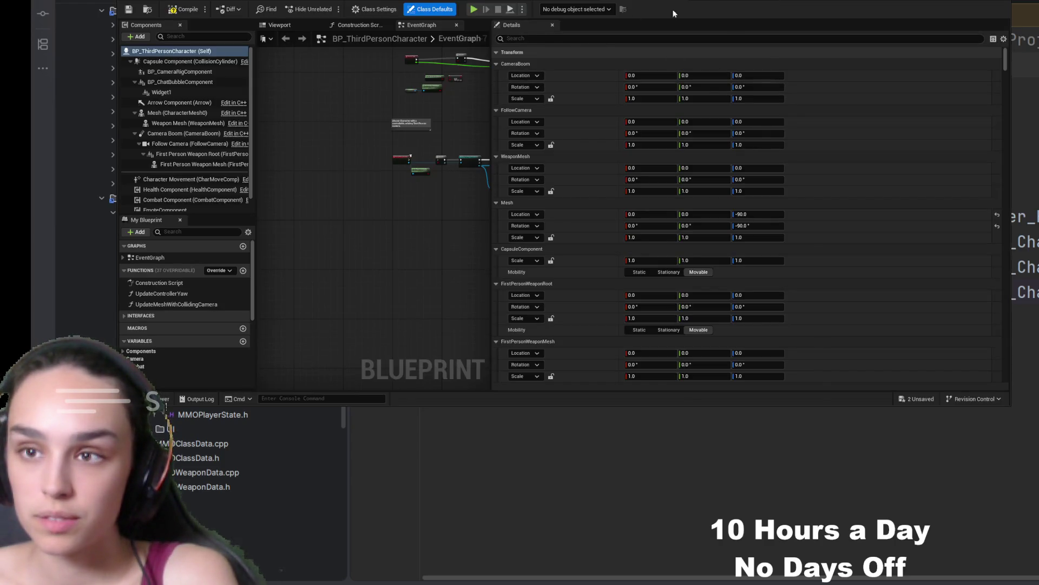
- Return to GE_HealSelf_Startup with MovementSlowed added and recompile it successfully
{"action": "left_click", "coordinate": [666, 15]}
{"action": "left_click", "coordinate": [194, 12]}
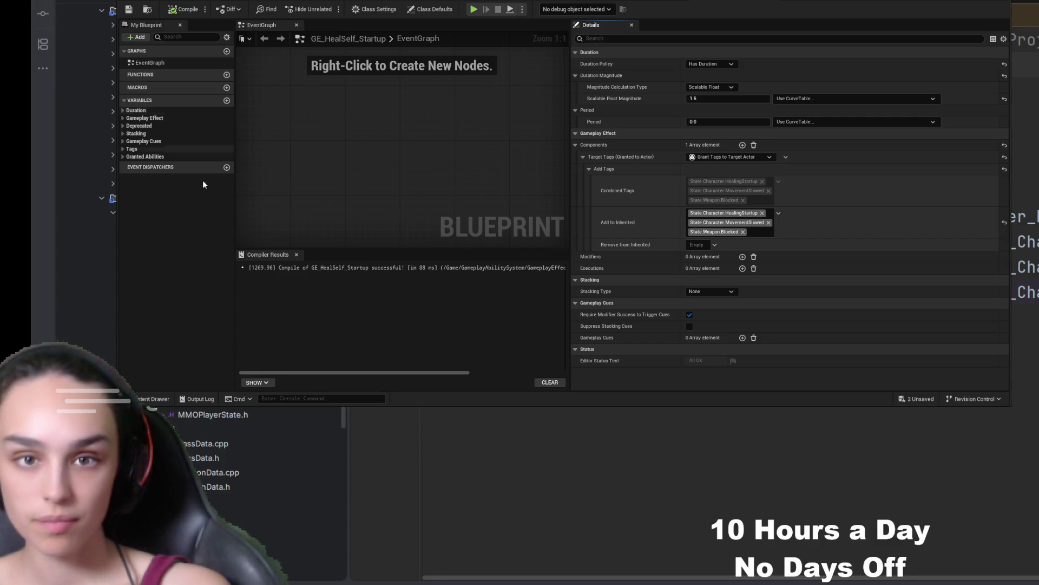
- Create a Heal folder under GameplayAbilitySystem > GameplayCues and open it
{"action": "left_click", "coordinate": [158, 404]}
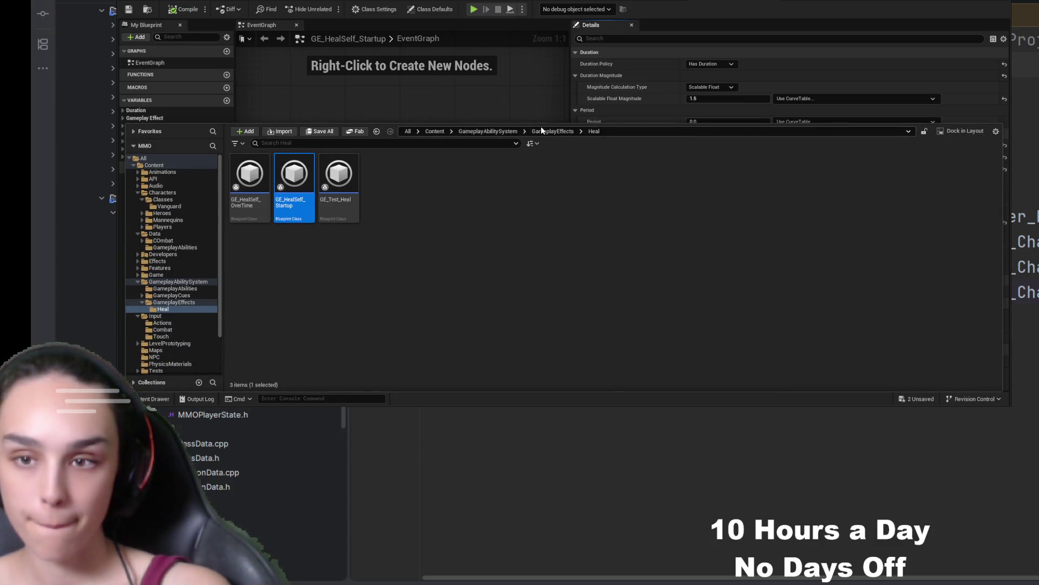
{"action": "left_click", "coordinate": [541, 131]}
{"action": "left_click", "coordinate": [518, 133]}
{"action": "double_click", "coordinate": [294, 176]}
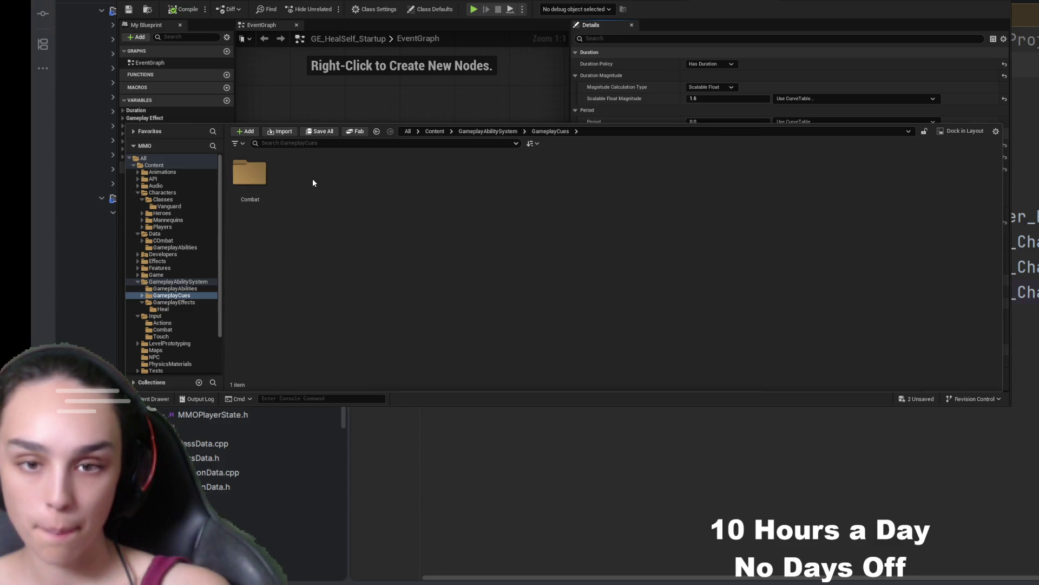
{"action": "key", "text": "ctrl+v"}
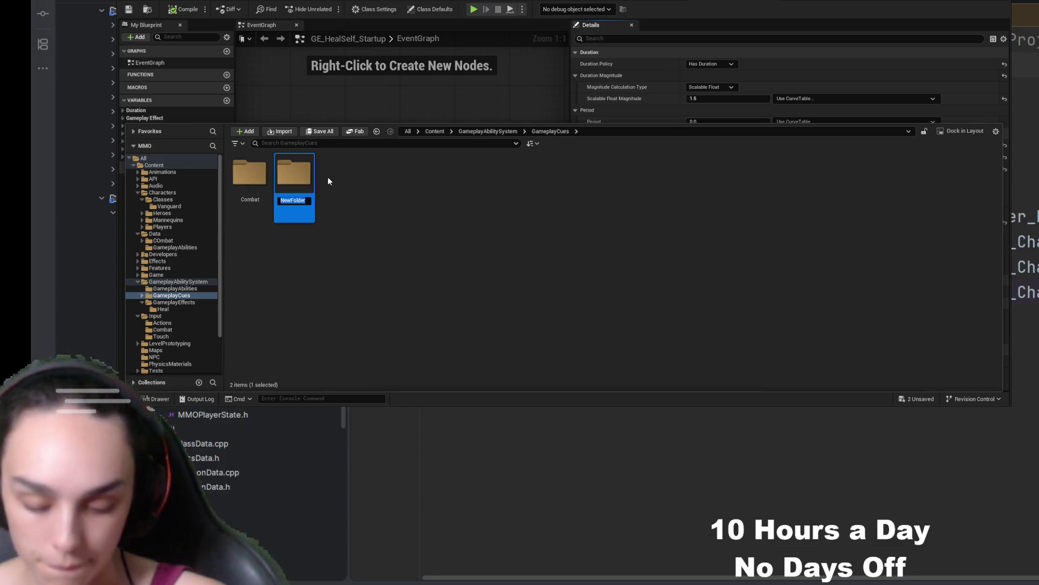
{"action": "double_click", "coordinate": [293, 176]}
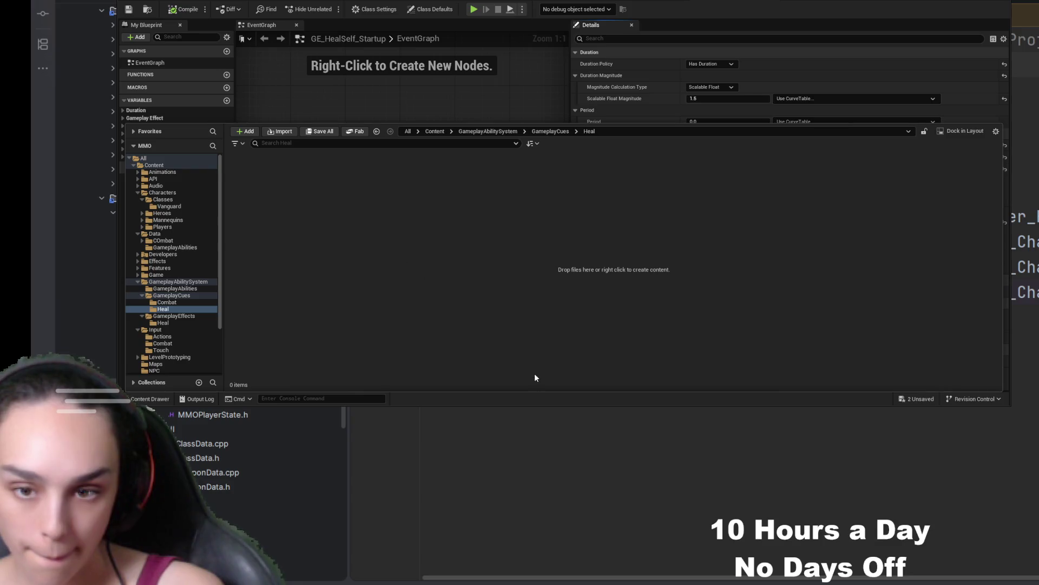
- Name the new Blueprint class GC_HealSelf_LoopingVFX and open it
{"action": "key", "text": "BackSpace"}
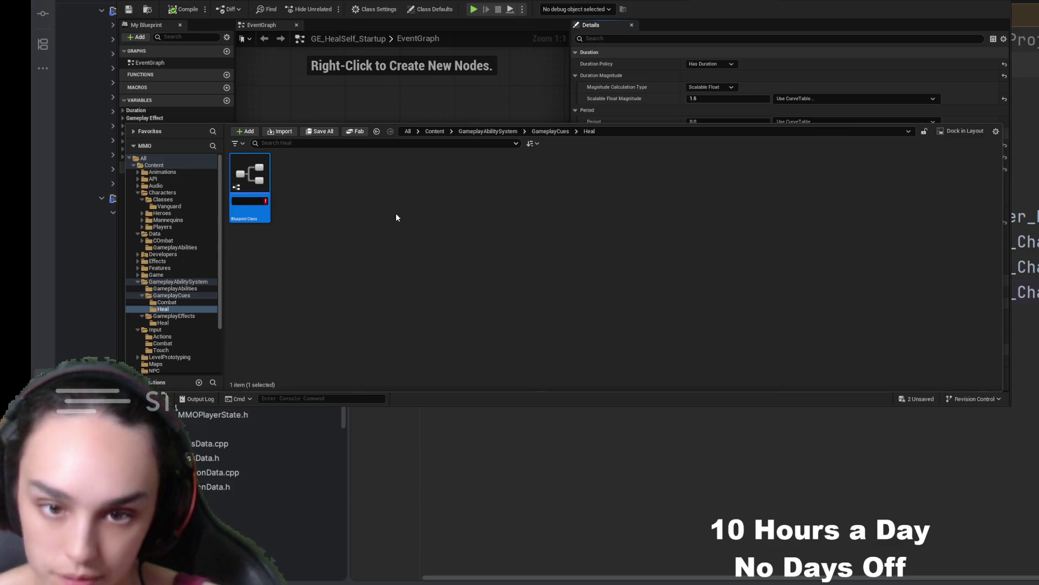
{"action": "type", "text": "GC_HealSelf_LoopingVFX"}
{"action": "key", "text": "Return"}
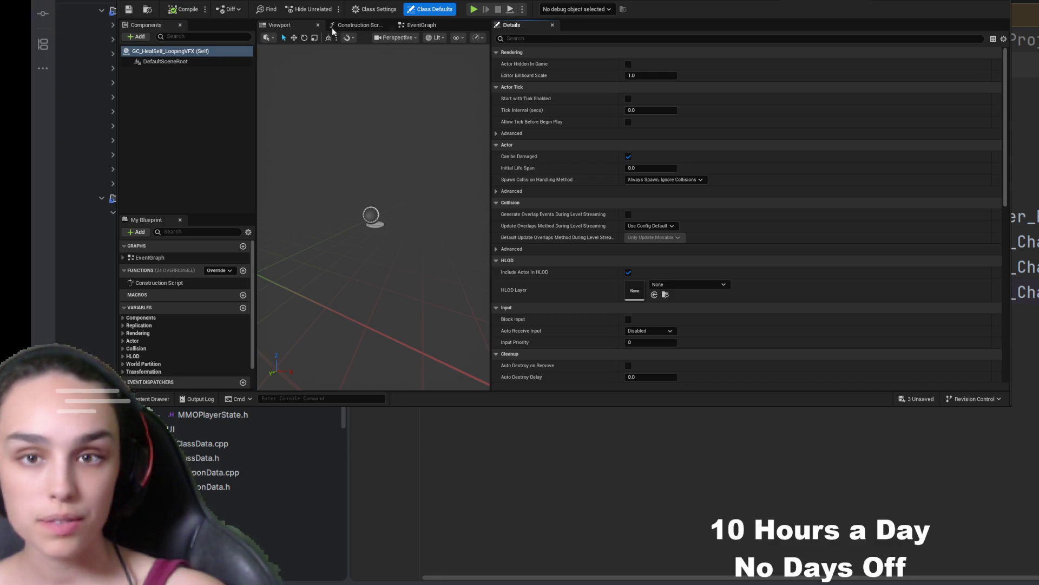
- Show the EventGraph and override the On Become Relevant function
{"action": "left_click", "coordinate": [417, 26]}
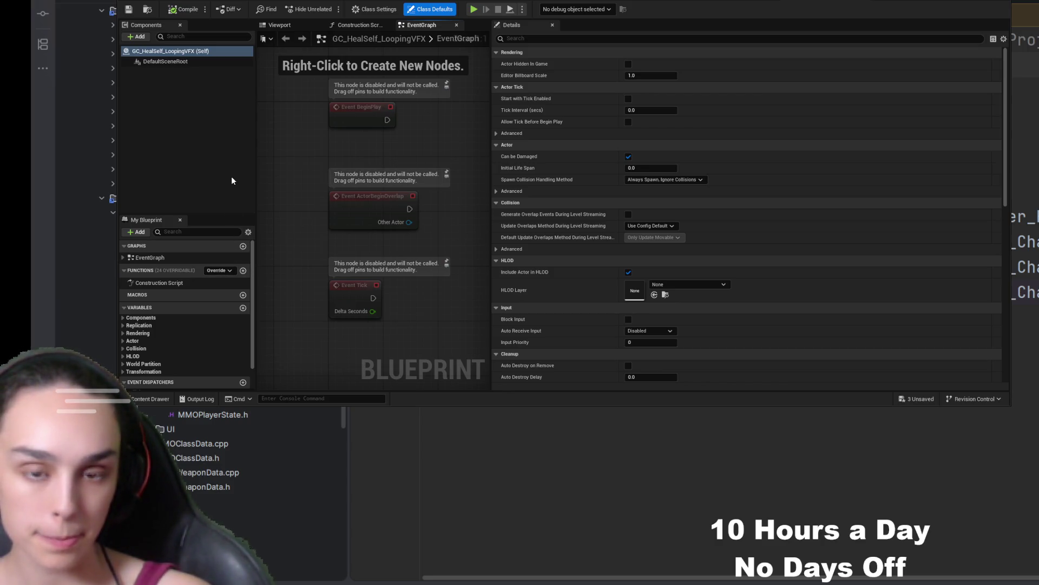
{"action": "left_click", "coordinate": [251, 334]}
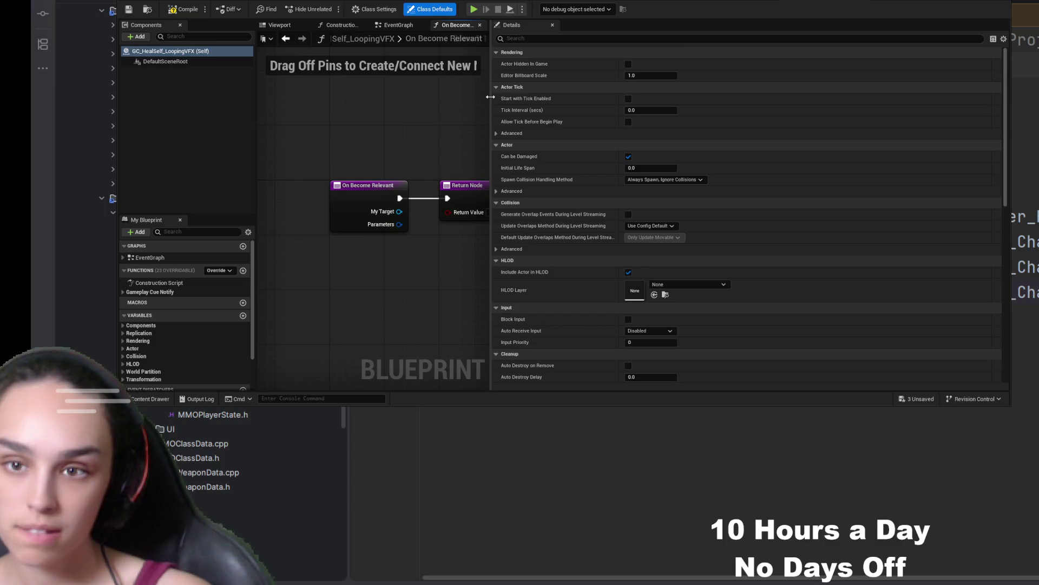
- Add a Cast To Character node fed by the My Target pin
{"action": "left_click_drag", "start_coordinate": [489, 95], "coordinate": [843, 141]}
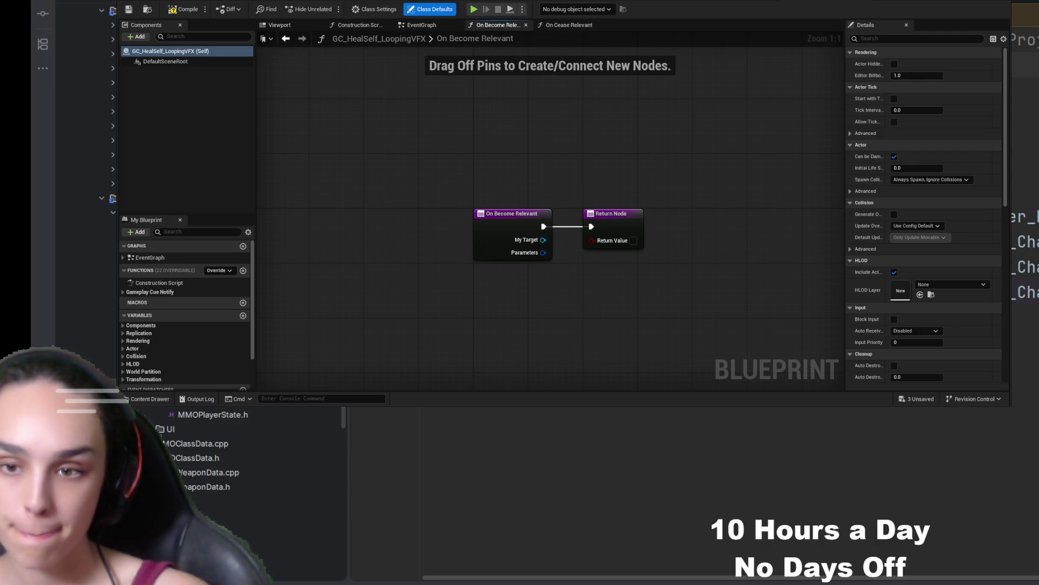
{"action": "left_click_drag", "start_coordinate": [543, 239], "coordinate": [567, 289]}
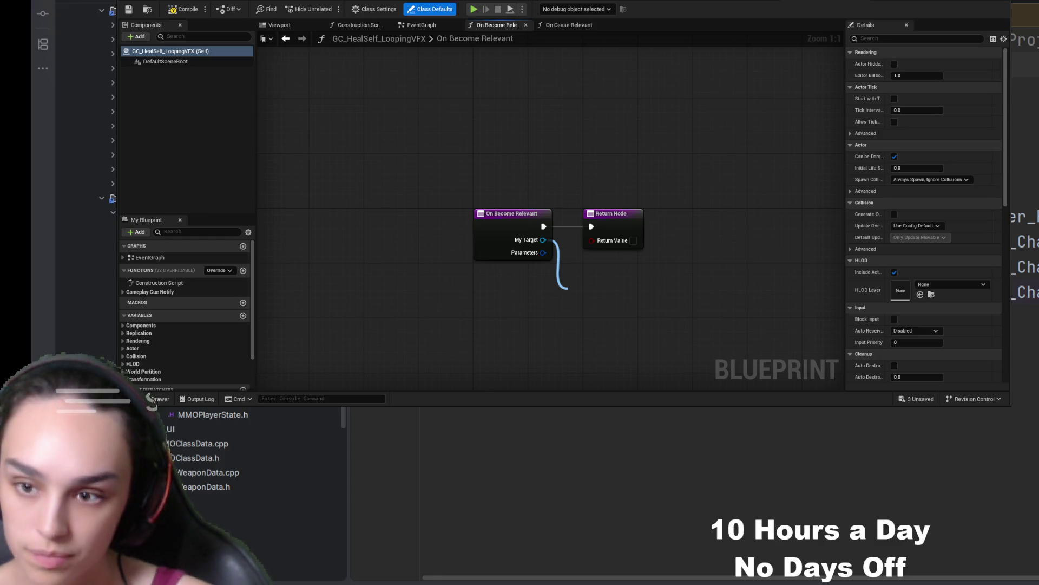
{"action": "key", "text": "Return"}
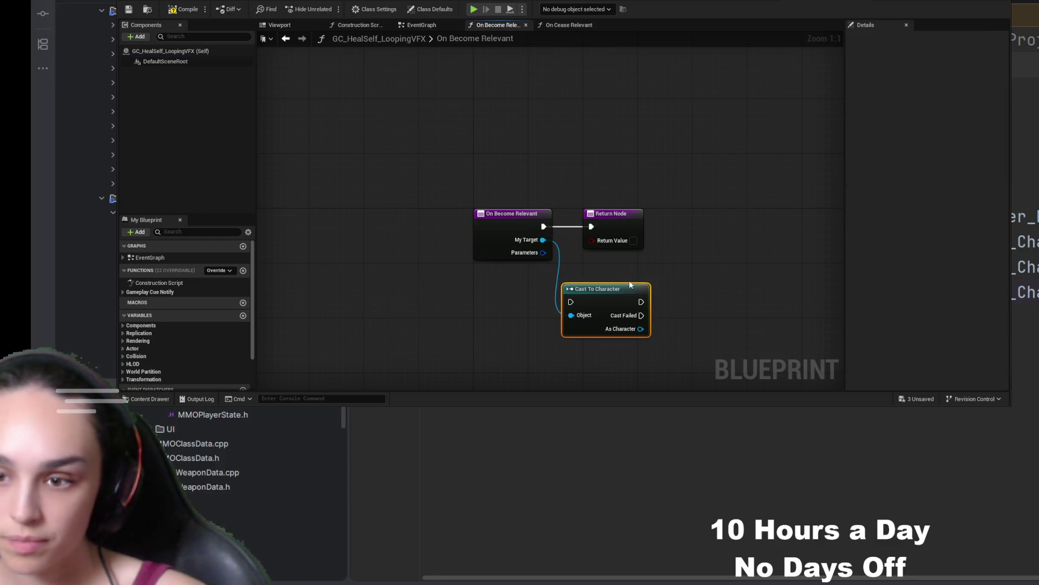
- Add a Get Mesh node from the cast character and run the event's execution into the cast
{"action": "left_click_drag", "start_coordinate": [639, 329], "coordinate": [744, 273]}
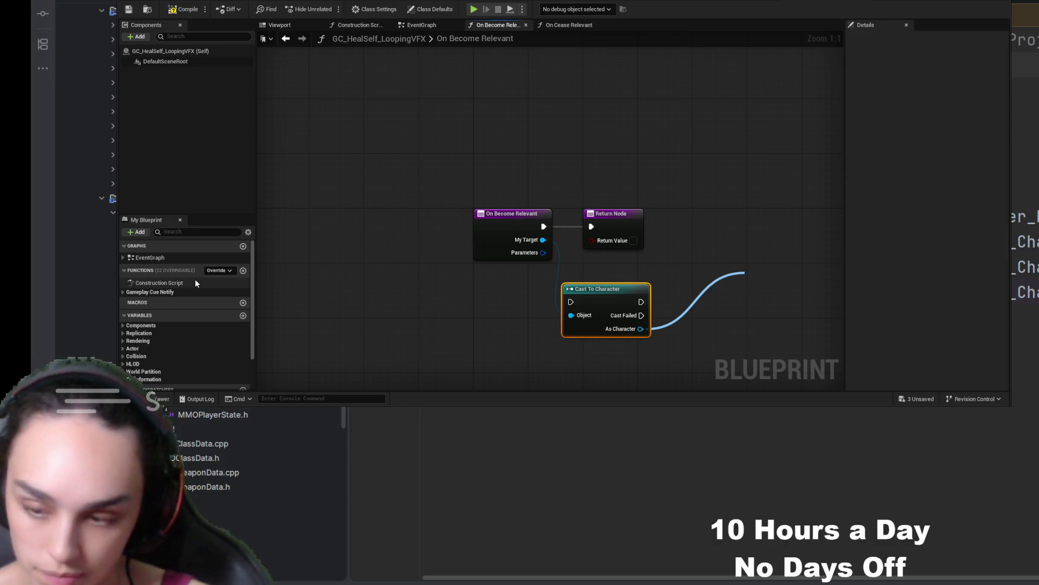
{"action": "left_click", "coordinate": [780, 277]}
{"action": "left_click_drag", "start_coordinate": [544, 227], "coordinate": [572, 304]}
{"action": "left_click_drag", "start_coordinate": [611, 213], "coordinate": [708, 206]}
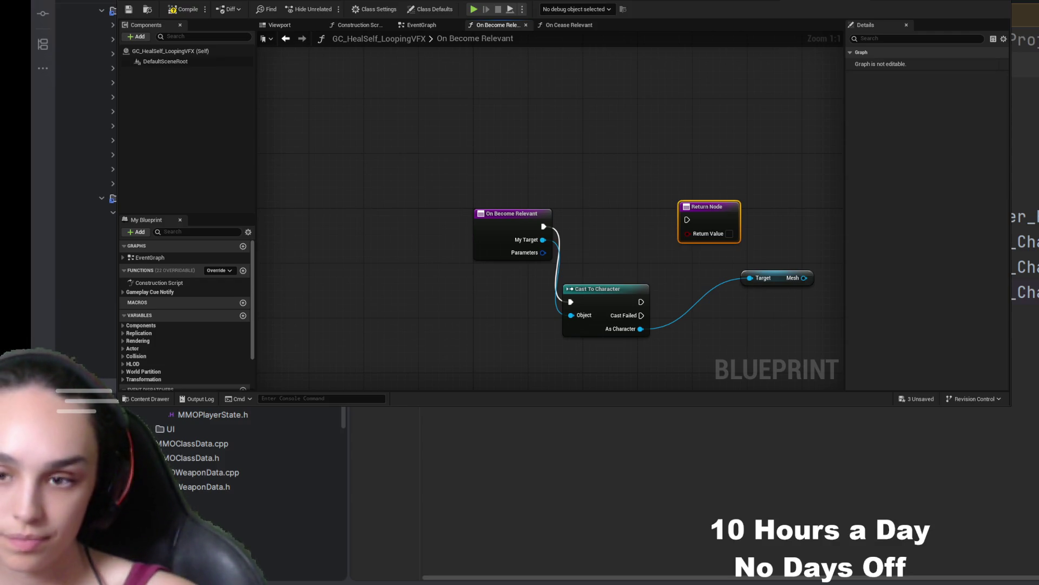
{"action": "left_click_drag", "start_coordinate": [800, 286], "coordinate": [641, 244]}
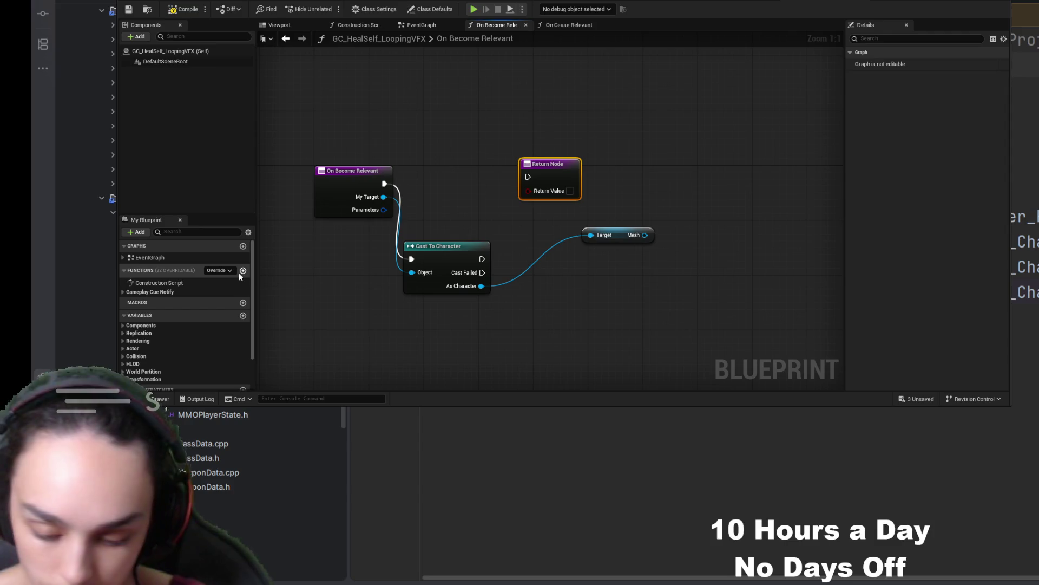
- Add a Spawn Emitter Attached node attached to the character's mesh
{"action": "key", "text": "ctrl+v"}
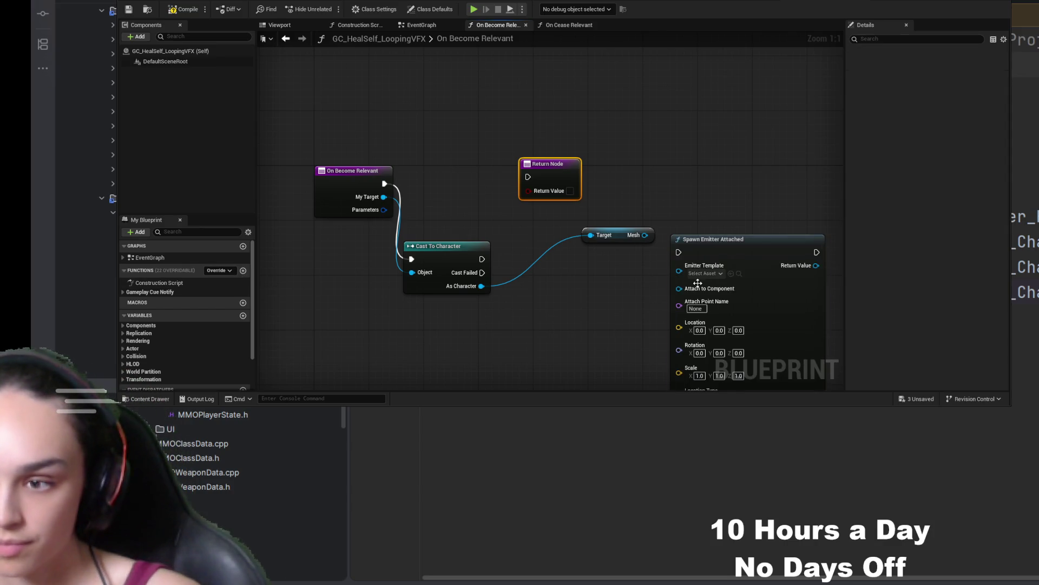
{"action": "left_click_drag", "start_coordinate": [564, 281], "coordinate": [550, 239]}
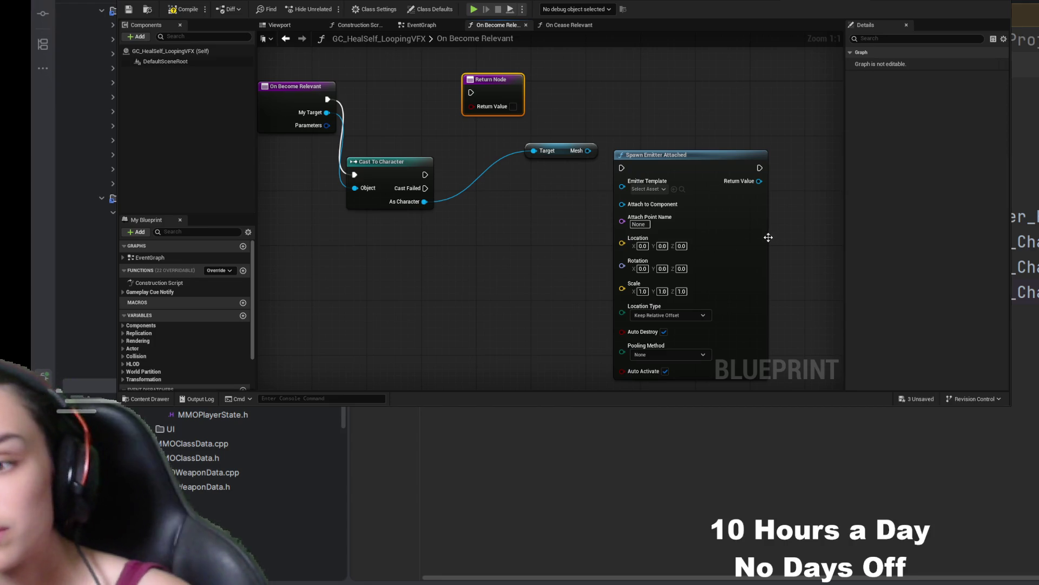
{"action": "left_click_drag", "start_coordinate": [689, 209], "coordinate": [701, 168]}
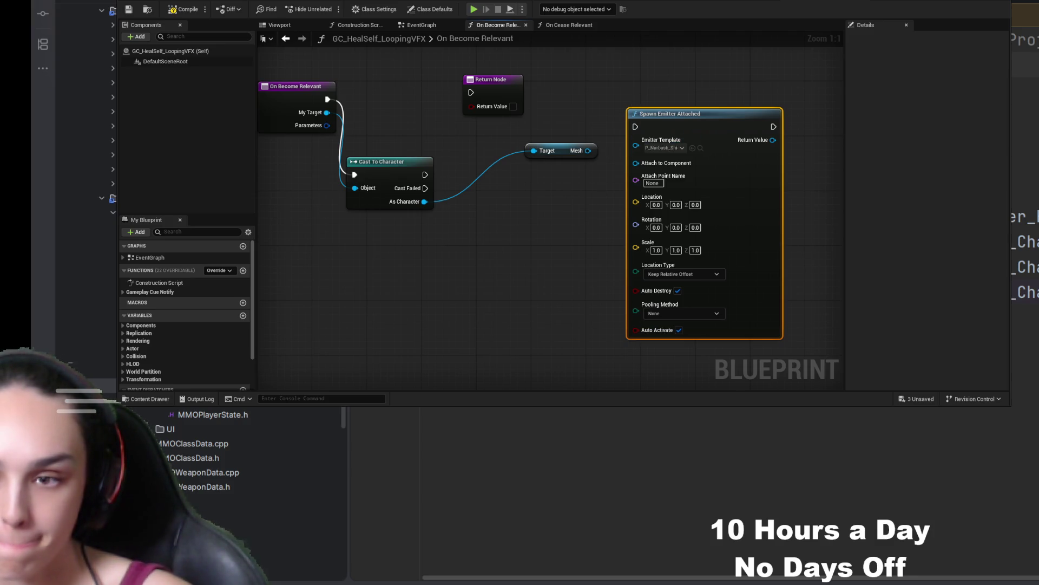
{"action": "mouse_move", "coordinate": [588, 153]}
{"action": "left_mouse_down"}
{"action": "mouse_move", "coordinate": [631, 172]}
{"action": "mouse_move", "coordinate": [636, 163]}
{"action": "left_mouse_up"}
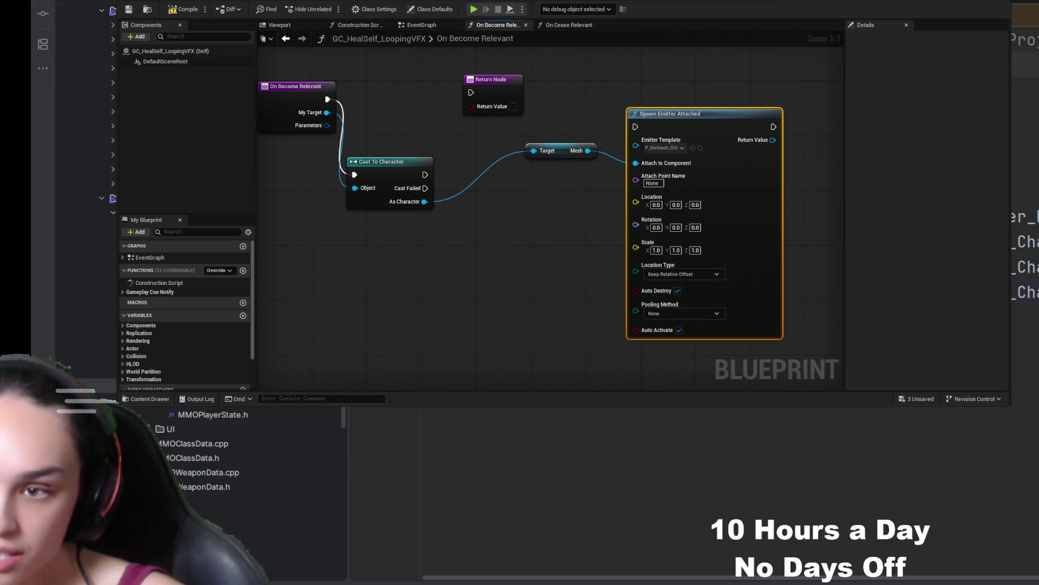
- Arrange the nodes, wire execution from event through Spawn Emitter Attached to Return Node, and compile
{"action": "left_click_drag", "start_coordinate": [395, 204], "coordinate": [441, 279]}
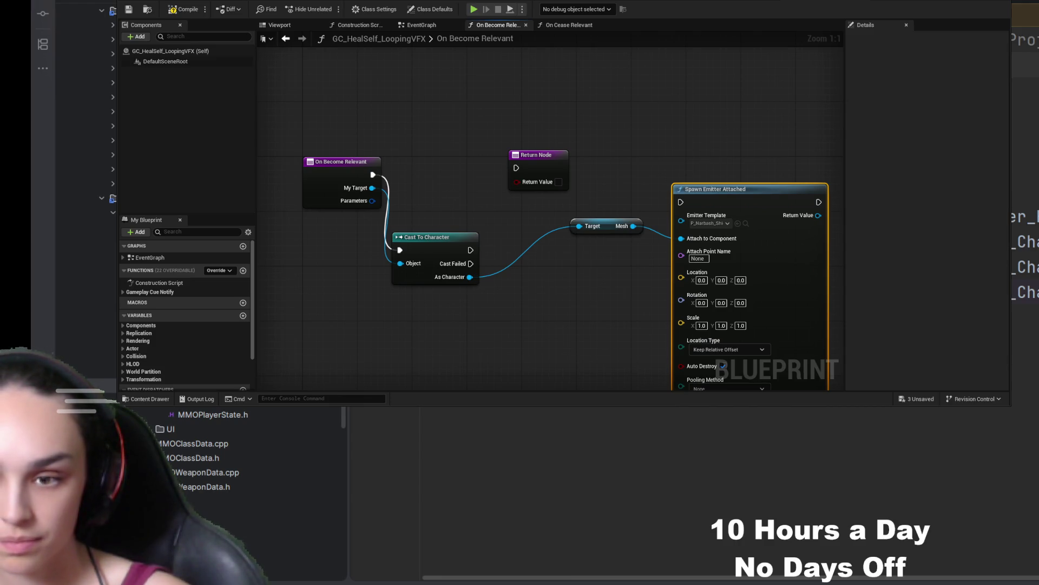
{"action": "left_click_drag", "start_coordinate": [714, 189], "coordinate": [700, 148]}
{"action": "left_click_drag", "start_coordinate": [613, 222], "coordinate": [544, 264]}
{"action": "mouse_move", "coordinate": [533, 156]}
{"action": "left_mouse_down"}
{"action": "mouse_move", "coordinate": [771, 164]}
{"action": "mouse_move", "coordinate": [763, 156]}
{"action": "left_mouse_up"}
{"action": "mouse_move", "coordinate": [290, 175]}
{"action": "left_mouse_down"}
{"action": "mouse_move", "coordinate": [451, 176]}
{"action": "mouse_move", "coordinate": [584, 161]}
{"action": "left_mouse_up"}
{"action": "left_click_drag", "start_coordinate": [723, 160], "coordinate": [770, 168]}
{"action": "left_click", "coordinate": [184, 9]}
- Route execution from On Become Relevant through Cast To Character into Spawn Emitter Attached, and recompile
{"action": "left_click", "coordinate": [128, 9]}
{"action": "left_click_drag", "start_coordinate": [494, 201], "coordinate": [570, 110]}
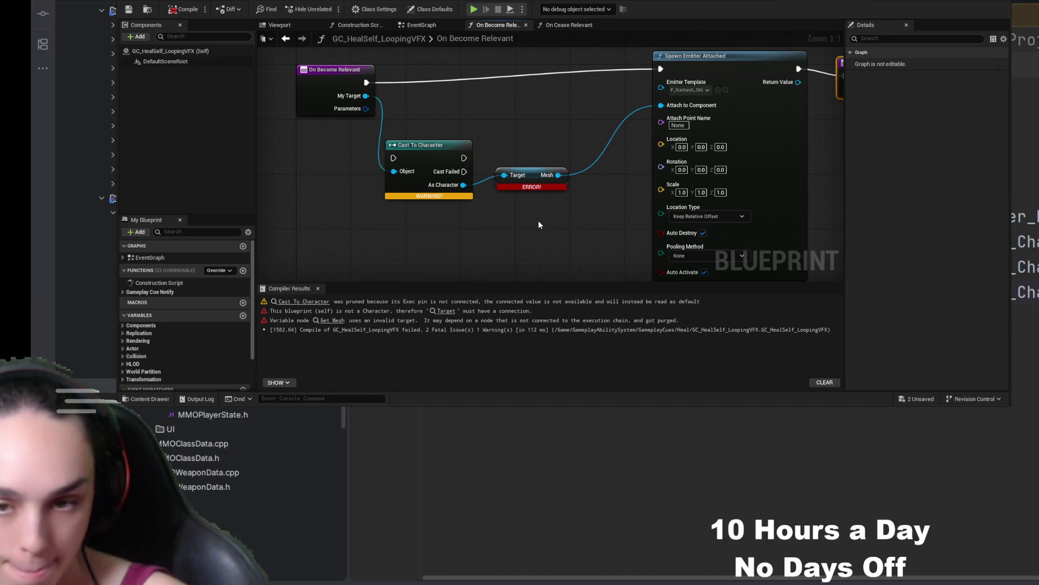
{"action": "left_click_drag", "start_coordinate": [519, 222], "coordinate": [551, 259]}
{"action": "left_click_drag", "start_coordinate": [397, 119], "coordinate": [425, 194]}
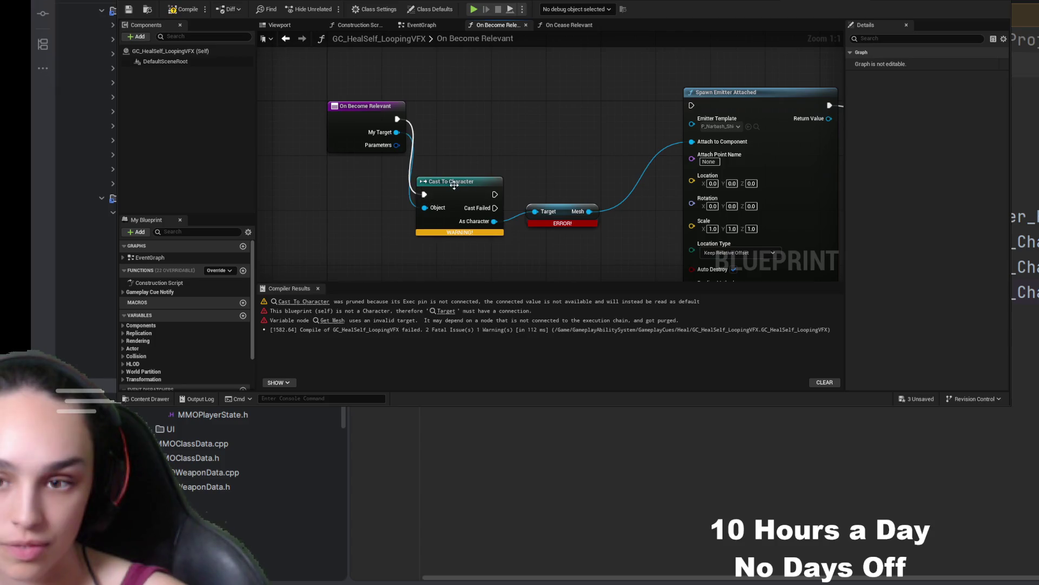
{"action": "left_click_drag", "start_coordinate": [495, 194], "coordinate": [691, 106]}
{"action": "left_click_drag", "start_coordinate": [449, 181], "coordinate": [497, 105]}
{"action": "left_click", "coordinate": [184, 9]}
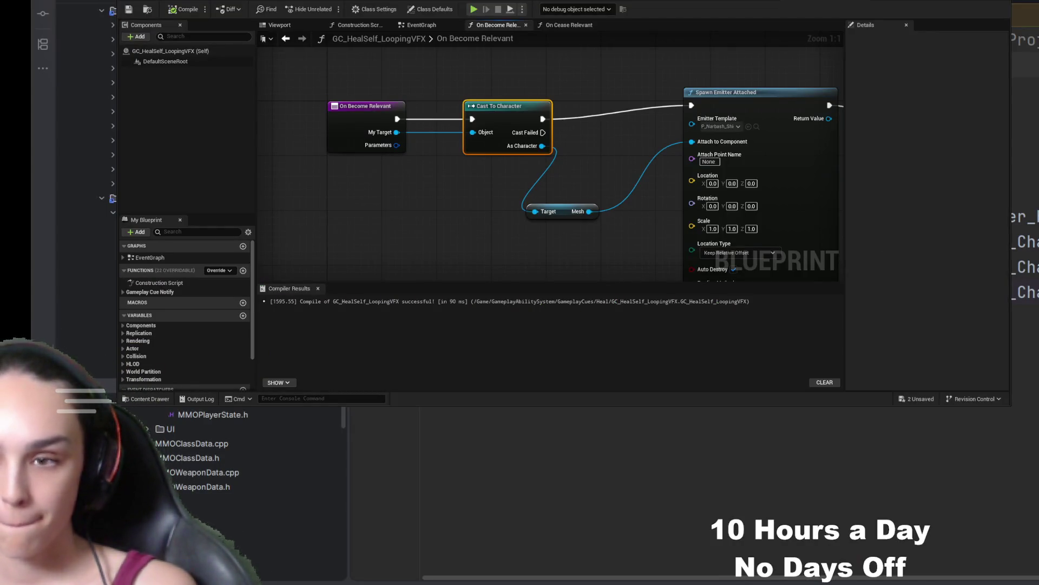
- Add a new variable to the blueprint
{"action": "left_click_drag", "start_coordinate": [614, 220], "coordinate": [512, 255]}
{"action": "scroll", "coordinate": [194, 297], "scroll_direction": "down", "scroll_amount": 2}
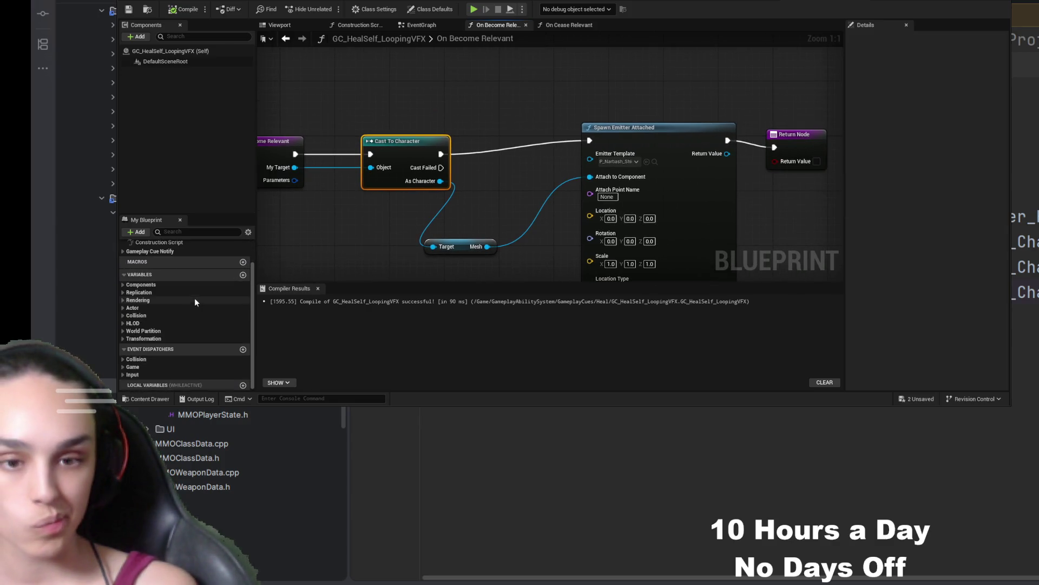
{"action": "left_click", "coordinate": [243, 275]}
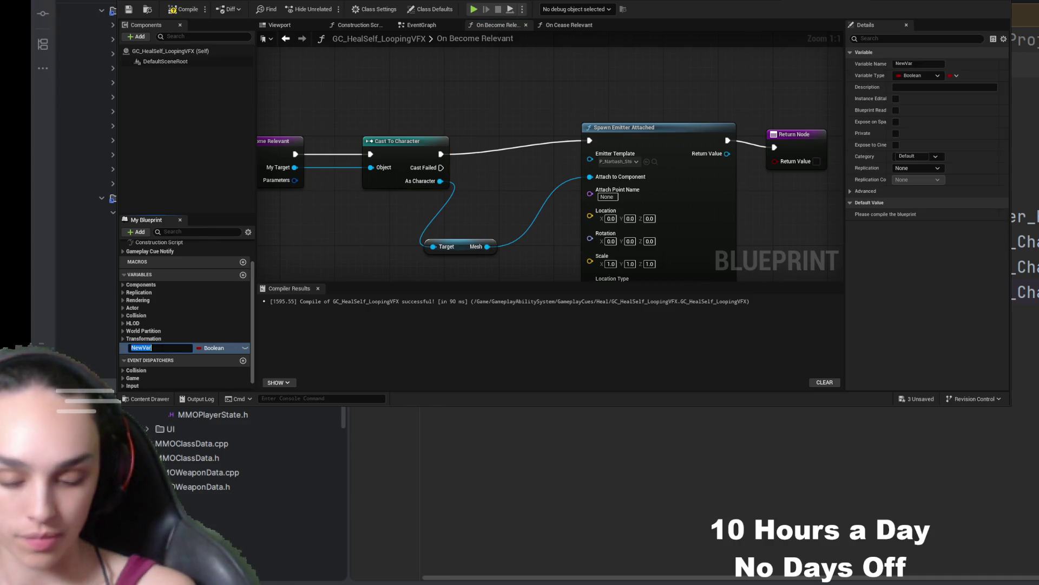
- Name the variable HealParticleComponent and set it from the spawned emitter before the Return Node
{"action": "type", "text": "HealParticleCo"}
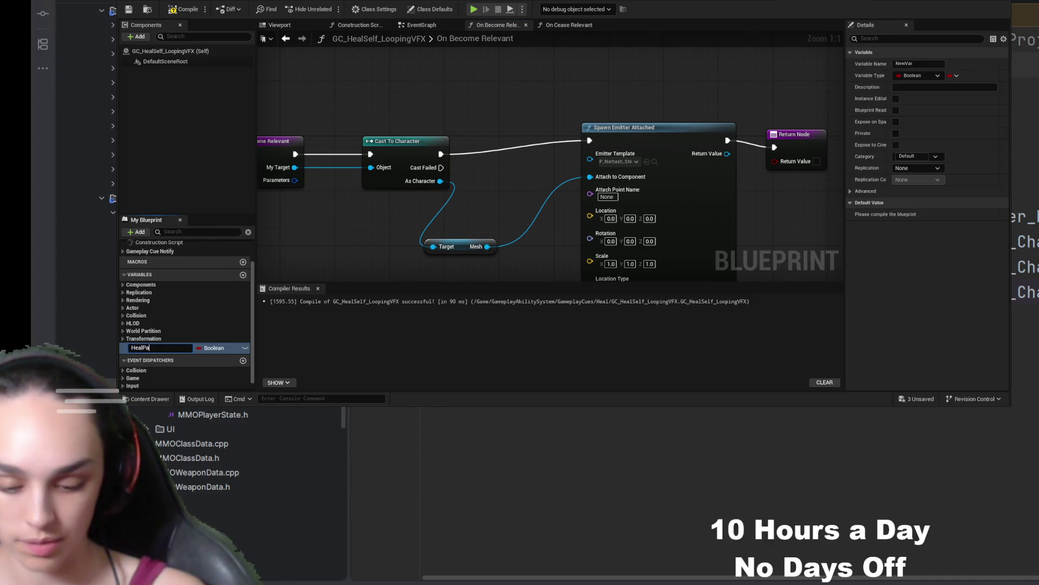
{"action": "type", "text": "mponent"}
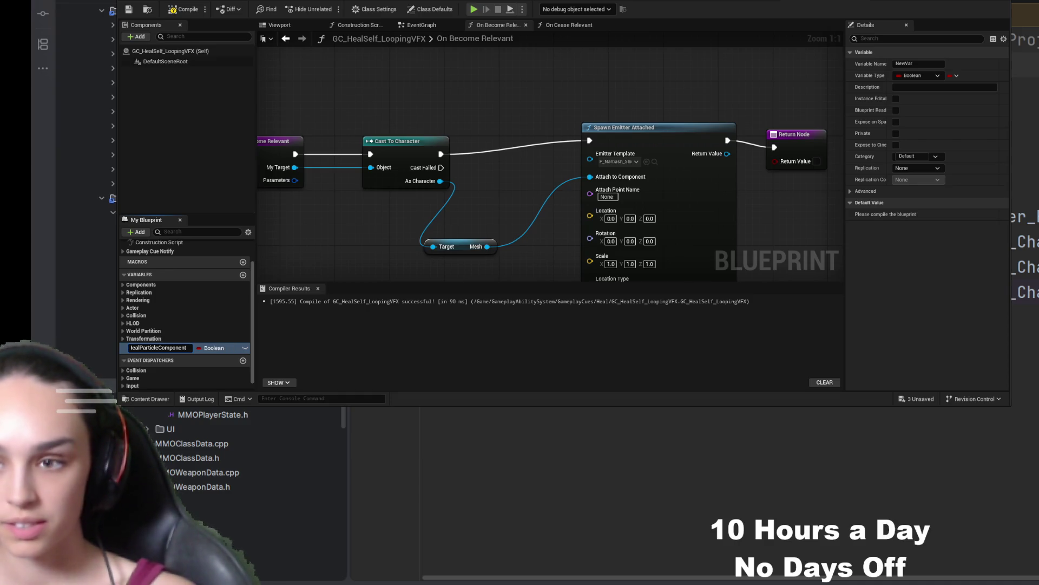
{"action": "key", "text": "Return"}
{"action": "left_click_drag", "start_coordinate": [733, 164], "coordinate": [570, 234]}
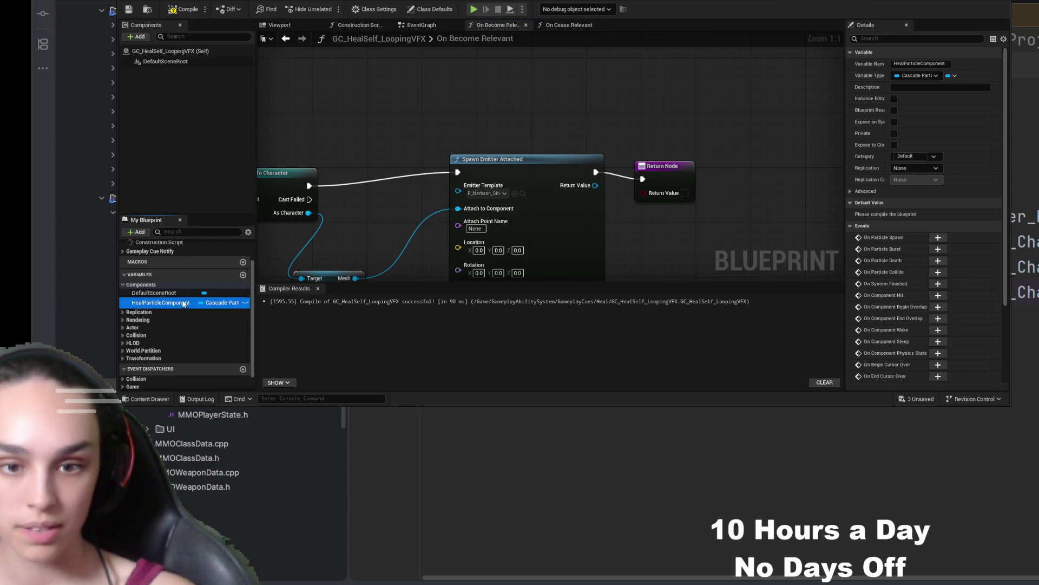
{"action": "key", "text": "ctrl+v"}
{"action": "left_click_drag", "start_coordinate": [595, 172], "coordinate": [647, 107]}
{"action": "mouse_move", "coordinate": [666, 176]}
{"action": "left_mouse_down"}
{"action": "mouse_move", "coordinate": [752, 118]}
{"action": "mouse_move", "coordinate": [807, 118]}
{"action": "left_mouse_up"}
{"action": "left_click_drag", "start_coordinate": [733, 103], "coordinate": [795, 125]}
- Compile and save the blueprint, then open the On Cease Relevant function
{"action": "left_click", "coordinate": [184, 9]}
{"action": "left_click", "coordinate": [128, 9]}
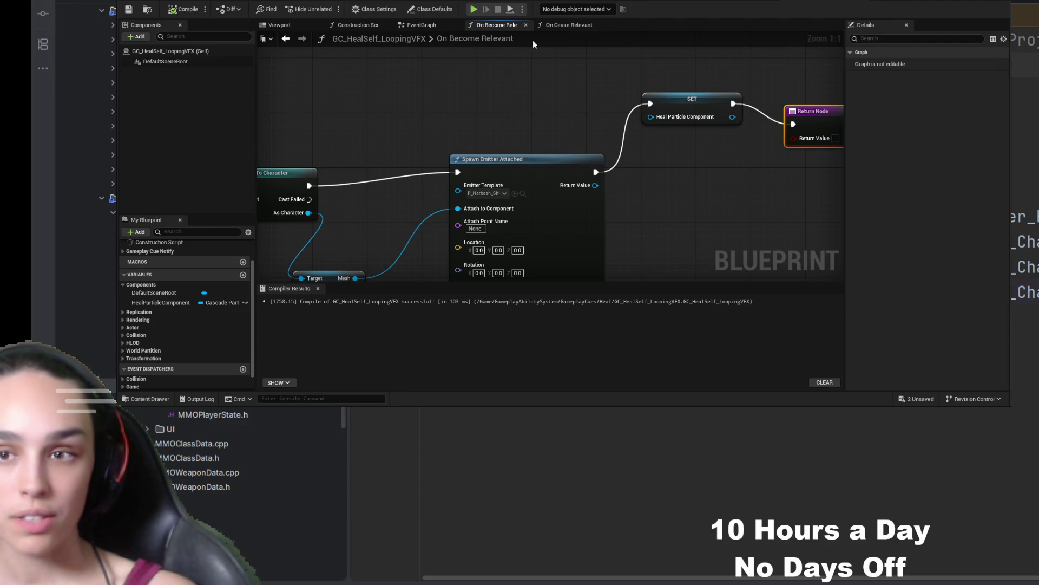
{"action": "left_click", "coordinate": [563, 25]}
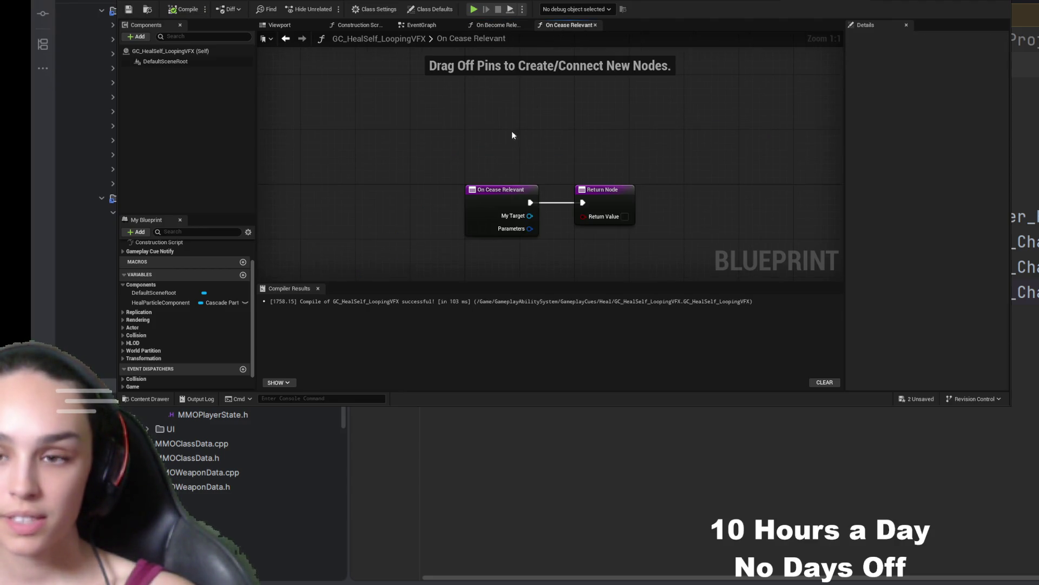
- Place a Heal Particle Component getter in the On Cease Relevant graph and add an Is Valid check on it
{"action": "left_click", "coordinate": [160, 302]}
{"action": "mouse_move", "coordinate": [161, 302]}
{"action": "left_mouse_down"}
{"action": "mouse_move", "coordinate": [518, 114]}
{"action": "mouse_move", "coordinate": [539, 131]}
{"action": "left_mouse_up"}
{"action": "left_click_drag", "start_coordinate": [545, 173], "coordinate": [476, 160]}
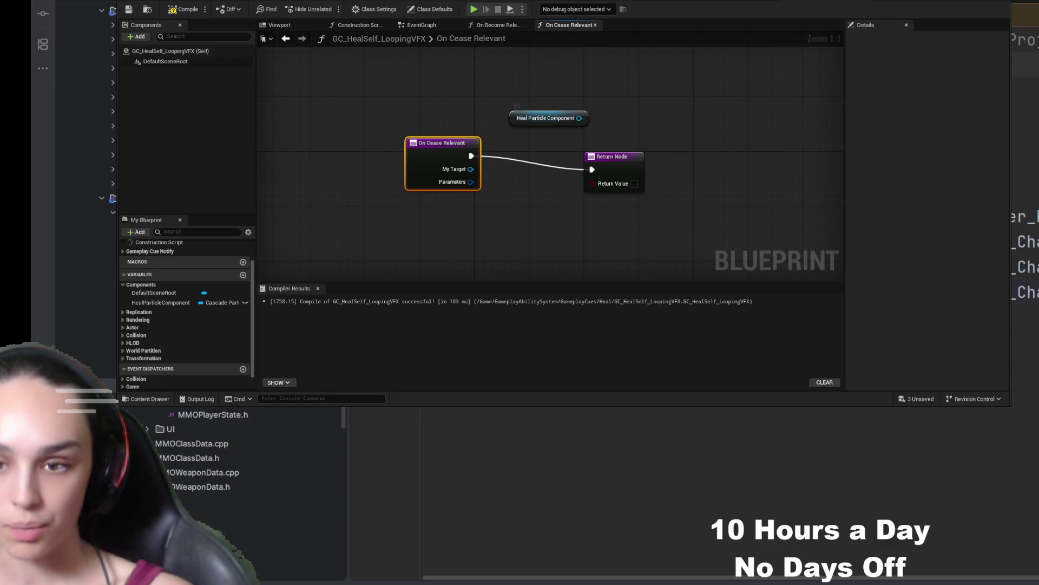
{"action": "mouse_move", "coordinate": [542, 118]}
{"action": "left_mouse_down"}
{"action": "mouse_move", "coordinate": [603, 102]}
{"action": "mouse_move", "coordinate": [548, 138]}
{"action": "mouse_move", "coordinate": [716, 80]}
{"action": "left_mouse_up"}
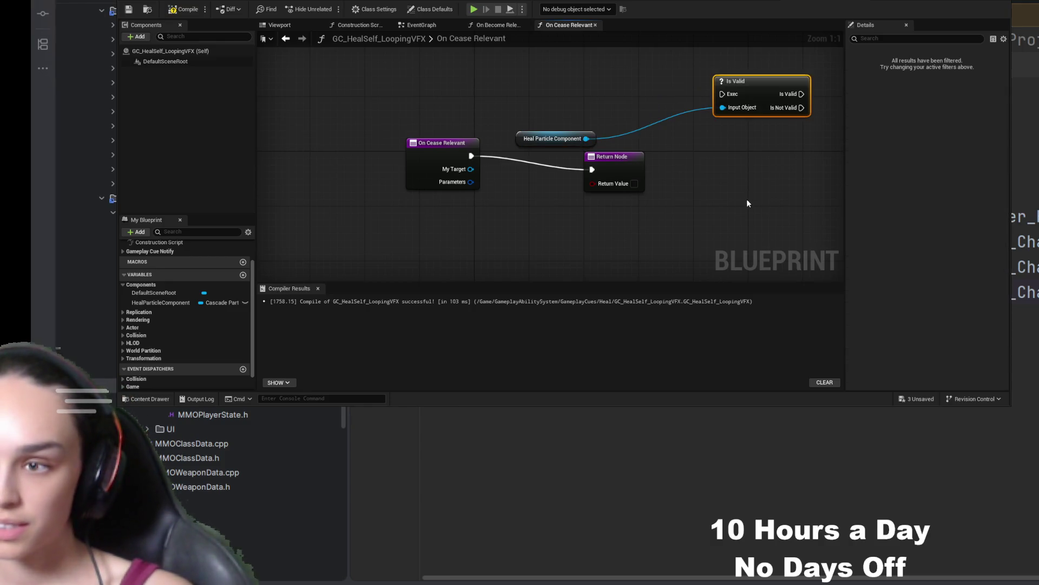
{"action": "left_click_drag", "start_coordinate": [512, 190], "coordinate": [647, 190]}
{"action": "left_click_drag", "start_coordinate": [690, 65], "coordinate": [443, 163]}
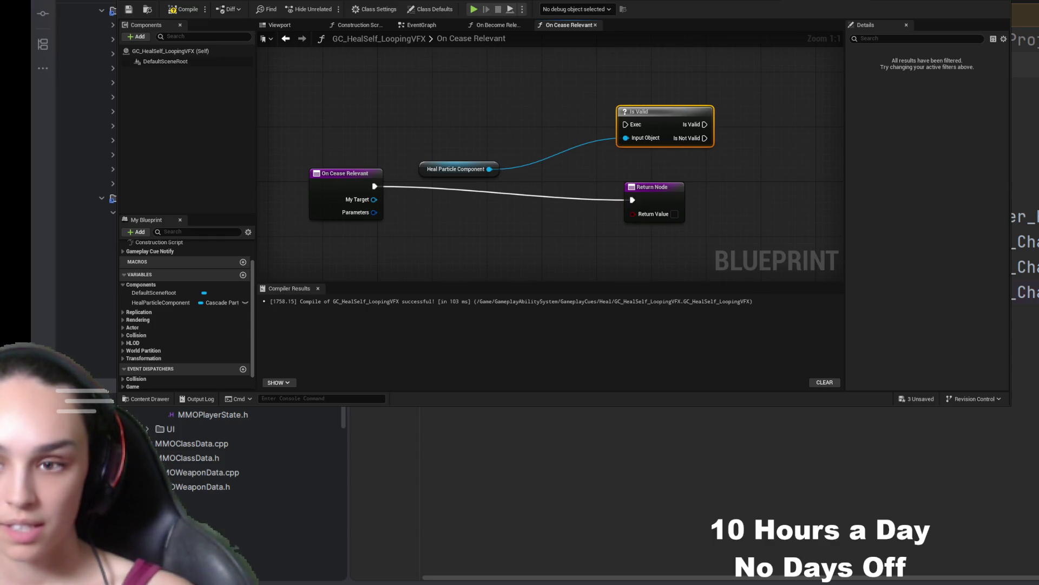
- Add Deactivate and Destroy Component nodes targeting the Heal Particle Component
{"action": "mouse_move", "coordinate": [704, 125]}
{"action": "left_mouse_down"}
{"action": "mouse_move", "coordinate": [762, 106]}
{"action": "mouse_move", "coordinate": [704, 124]}
{"action": "left_mouse_up"}
{"action": "mouse_move", "coordinate": [485, 171]}
{"action": "left_mouse_down"}
{"action": "mouse_move", "coordinate": [709, 160]}
{"action": "mouse_move", "coordinate": [752, 141]}
{"action": "mouse_move", "coordinate": [744, 152]}
{"action": "mouse_move", "coordinate": [756, 158]}
{"action": "mouse_move", "coordinate": [557, 177]}
{"action": "left_mouse_up"}
{"action": "type", "text": "deactivate"}
{"action": "key", "text": "Return"}
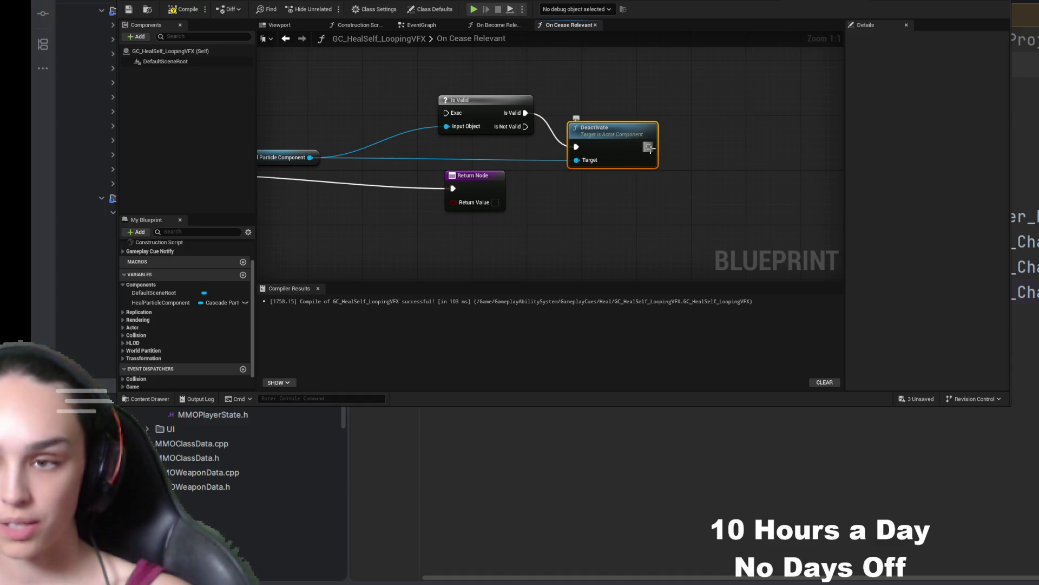
{"action": "mouse_move", "coordinate": [310, 158]}
{"action": "left_mouse_down"}
{"action": "mouse_move", "coordinate": [766, 199]}
{"action": "mouse_move", "coordinate": [576, 159]}
{"action": "left_mouse_up"}
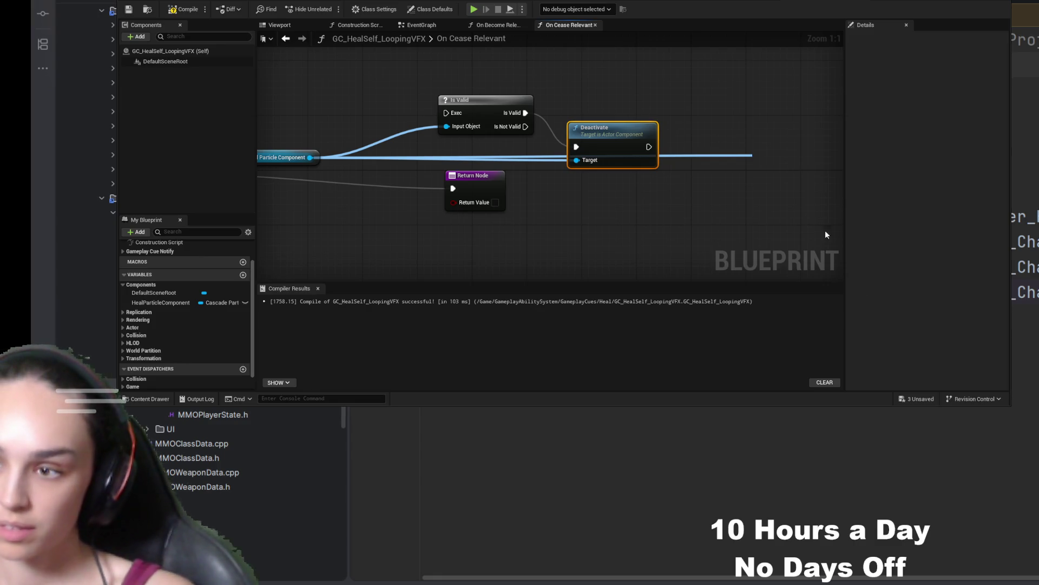
{"action": "left_click_drag", "start_coordinate": [649, 151], "coordinate": [758, 173]}
- Wire On Cease Relevant through Is Valid, Deactivate and Destroy Component into the Return Node
{"action": "left_click", "coordinate": [463, 196]}
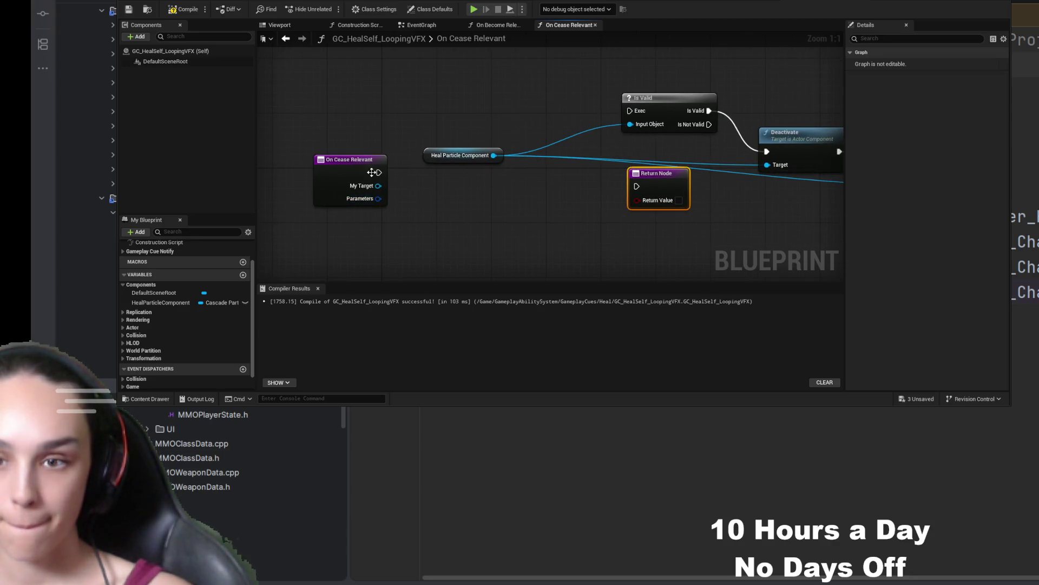
{"action": "left_click_drag", "start_coordinate": [379, 172], "coordinate": [630, 110]}
{"action": "left_click_drag", "start_coordinate": [798, 102], "coordinate": [487, 173]}
{"action": "mouse_move", "coordinate": [595, 163]}
{"action": "left_mouse_down"}
{"action": "mouse_move", "coordinate": [298, 135]}
{"action": "mouse_move", "coordinate": [307, 113]}
{"action": "left_mouse_up"}
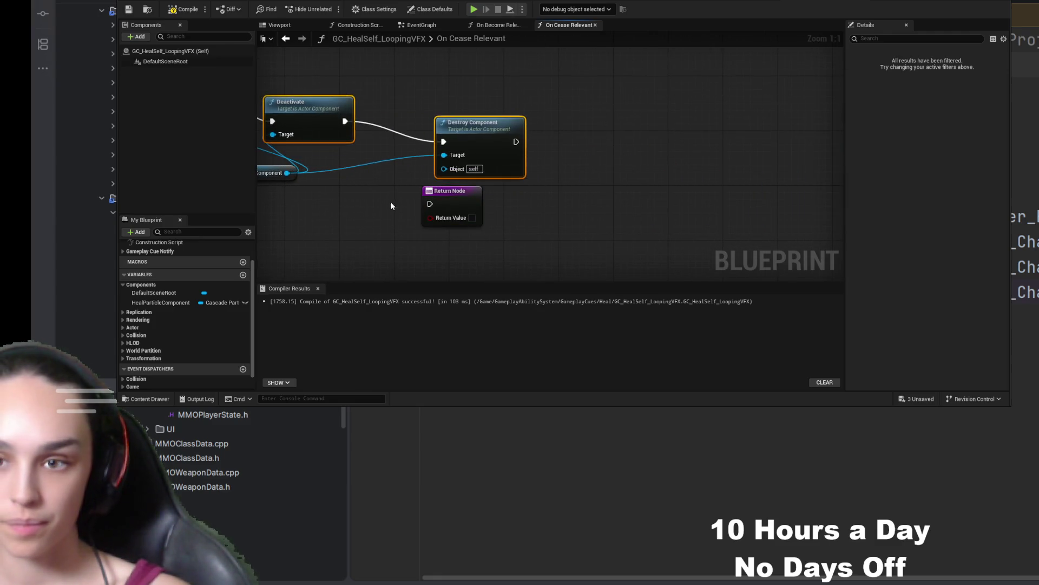
{"action": "left_click_drag", "start_coordinate": [544, 194], "coordinate": [694, 198]}
{"action": "mouse_move", "coordinate": [617, 146]}
{"action": "left_mouse_down"}
{"action": "mouse_move", "coordinate": [684, 210]}
{"action": "mouse_move", "coordinate": [477, 97]}
{"action": "left_mouse_up"}
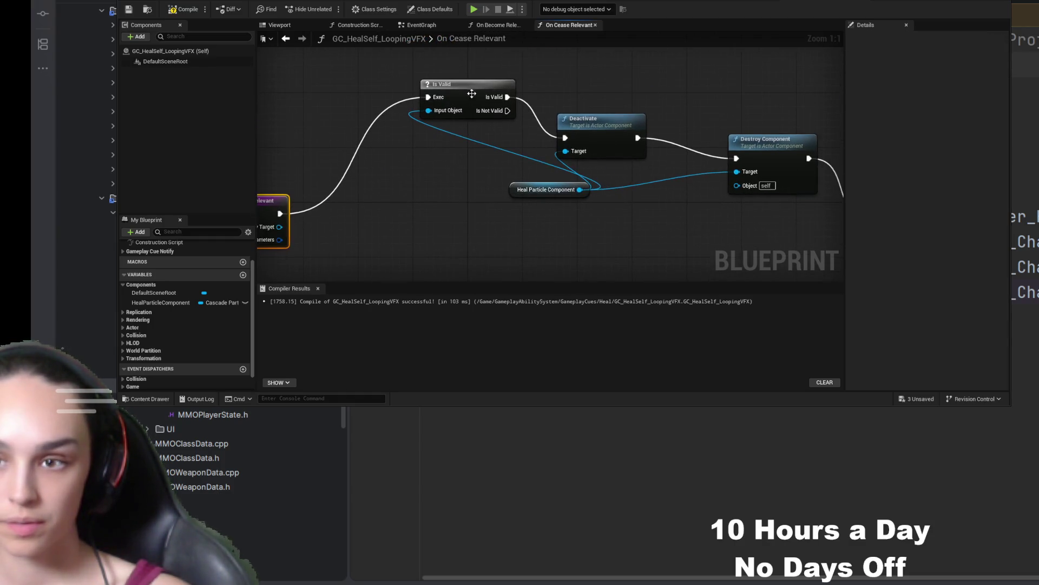
- Tidy the cleanup nodes so the whole chain sits in one straight line
{"action": "left_click_drag", "start_coordinate": [529, 188], "coordinate": [357, 216]}
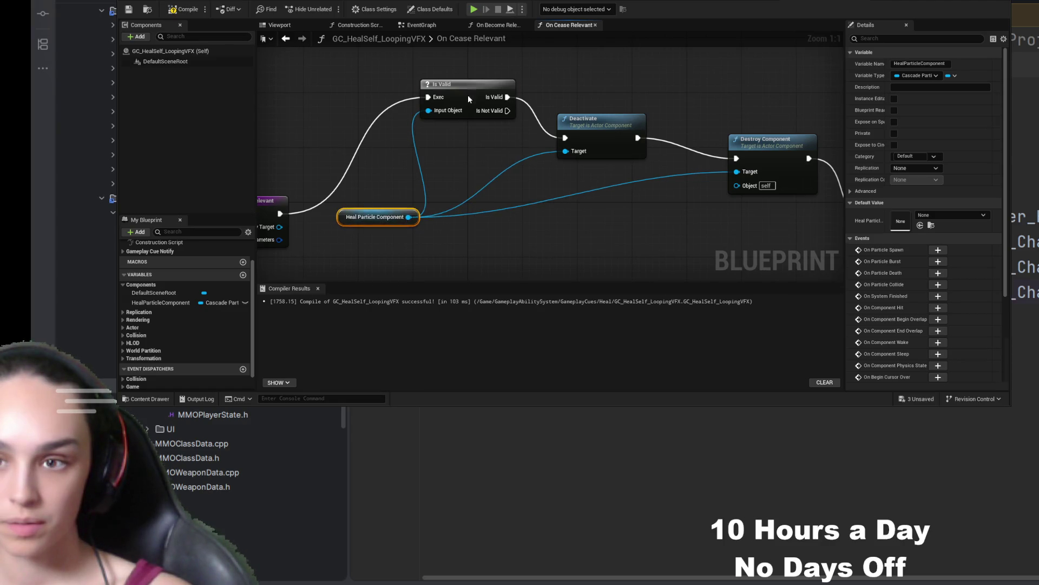
{"action": "left_click_drag", "start_coordinate": [467, 95], "coordinate": [440, 150]}
{"action": "left_click_drag", "start_coordinate": [599, 124], "coordinate": [592, 138]}
{"action": "mouse_move", "coordinate": [763, 142]}
{"action": "left_mouse_down"}
{"action": "mouse_move", "coordinate": [730, 119]}
{"action": "mouse_move", "coordinate": [604, 119]}
{"action": "left_mouse_up"}
{"action": "left_click_drag", "start_coordinate": [790, 184], "coordinate": [760, 119]}
{"action": "mouse_move", "coordinate": [506, 209]}
{"action": "left_mouse_down"}
{"action": "mouse_move", "coordinate": [595, 209]}
{"action": "mouse_move", "coordinate": [487, 210]}
{"action": "left_mouse_up"}
{"action": "mouse_move", "coordinate": [353, 216]}
{"action": "left_mouse_down"}
{"action": "mouse_move", "coordinate": [391, 147]}
{"action": "mouse_move", "coordinate": [514, 243]}
{"action": "left_mouse_up"}
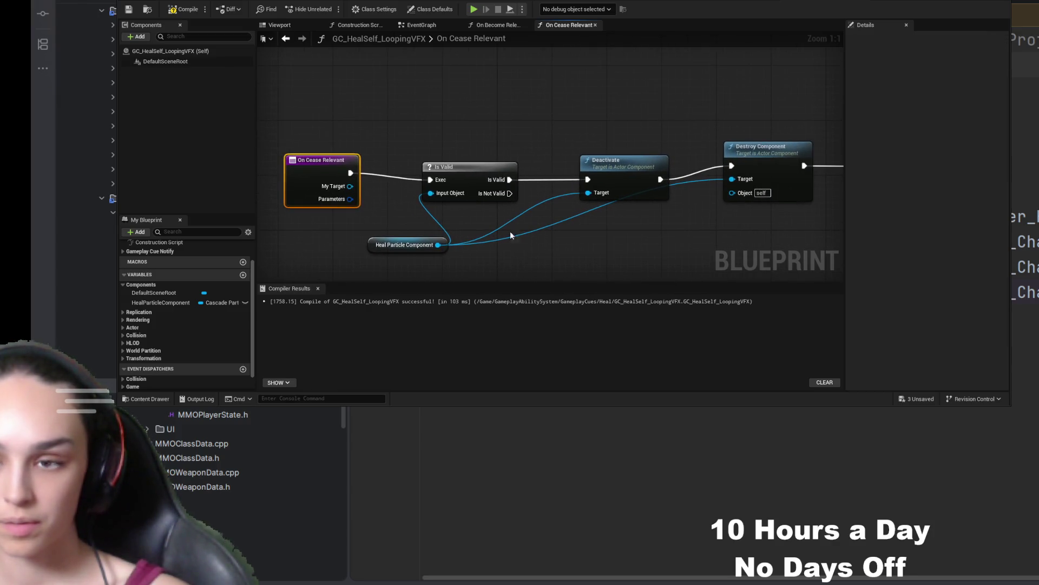
- Compile and save GC_HealSelf_LoopingVFX, then show its class default settings
{"action": "left_click", "coordinate": [184, 9]}
{"action": "left_click", "coordinate": [128, 10]}
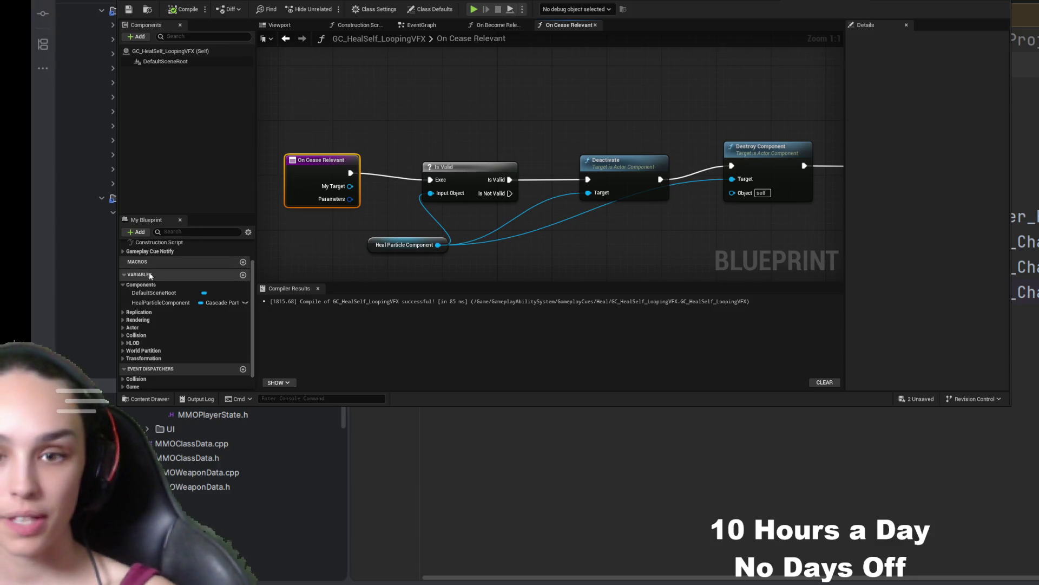
{"action": "left_click", "coordinate": [173, 51]}
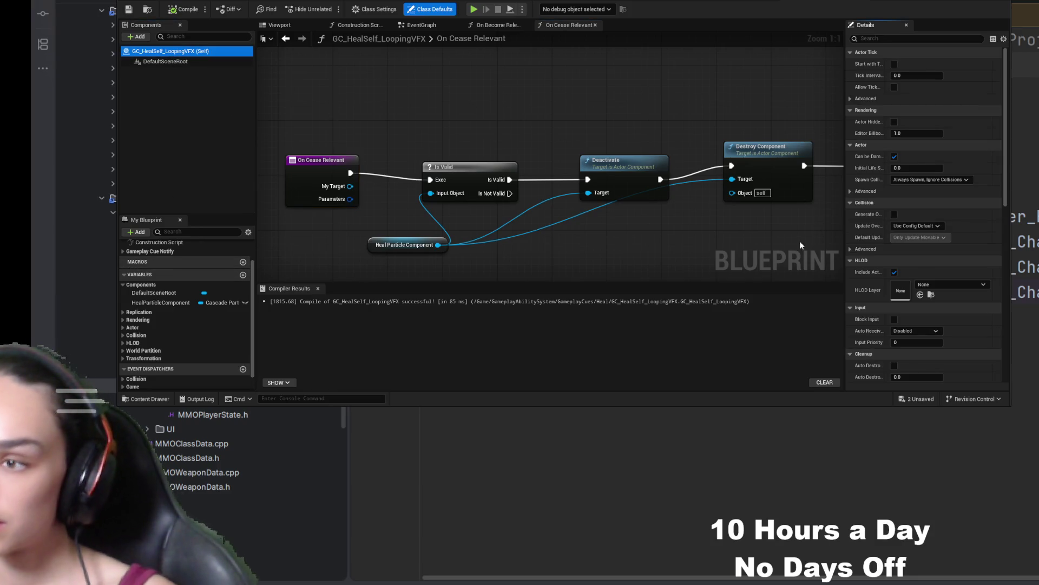
- Set the cue's Gameplay Cue Tag to GameplayCue.Character.HealSelf via a 'tag' search in Details
{"action": "scroll", "coordinate": [842, 251], "scroll_direction": "down", "scroll_amount": 5}
{"action": "key", "text": "Home"}
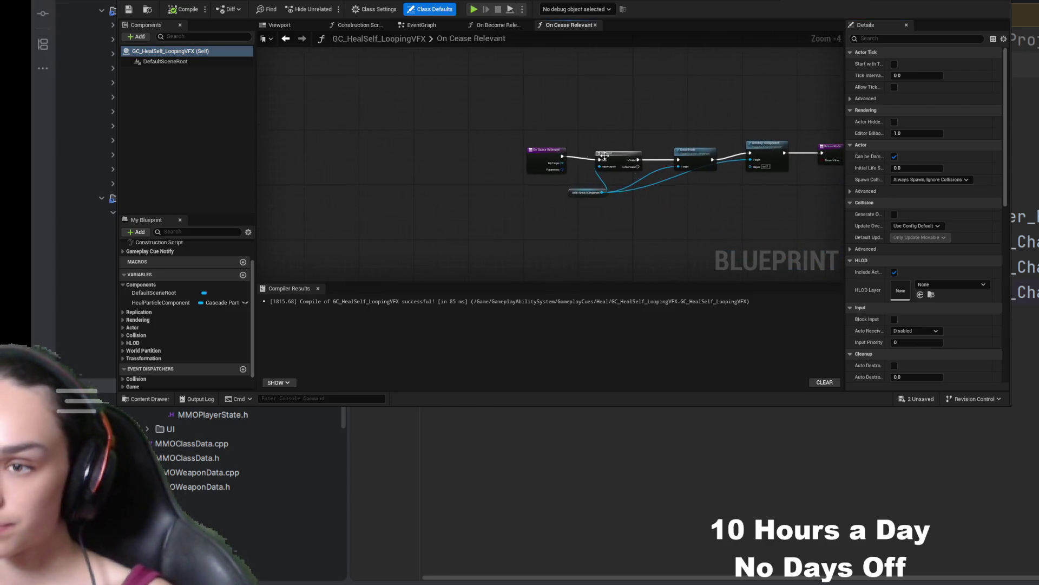
{"action": "scroll", "coordinate": [943, 203], "scroll_direction": "down", "scroll_amount": 5}
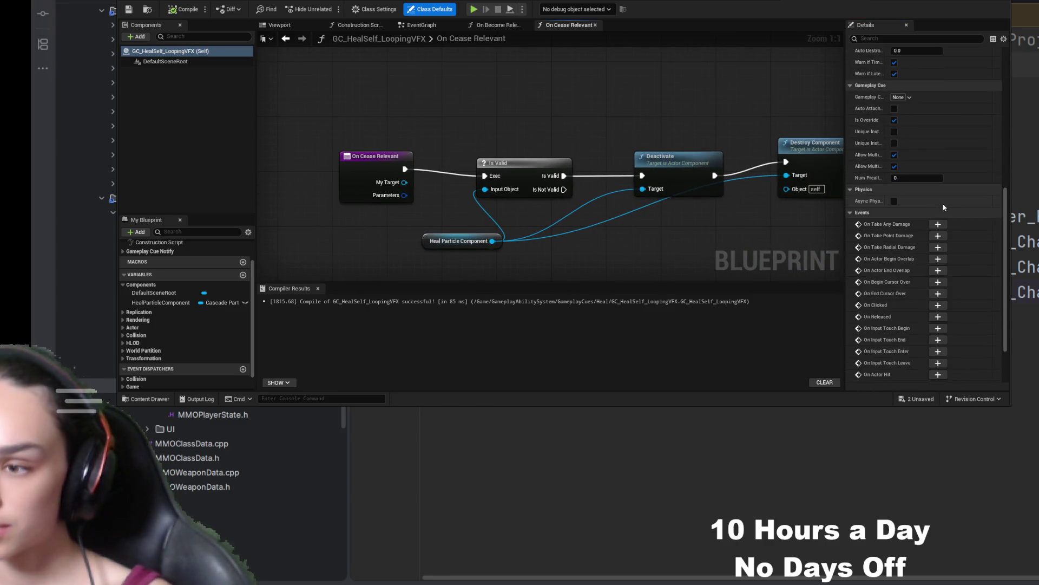
{"action": "left_click", "coordinate": [924, 37]}
{"action": "type", "text": "tag"}
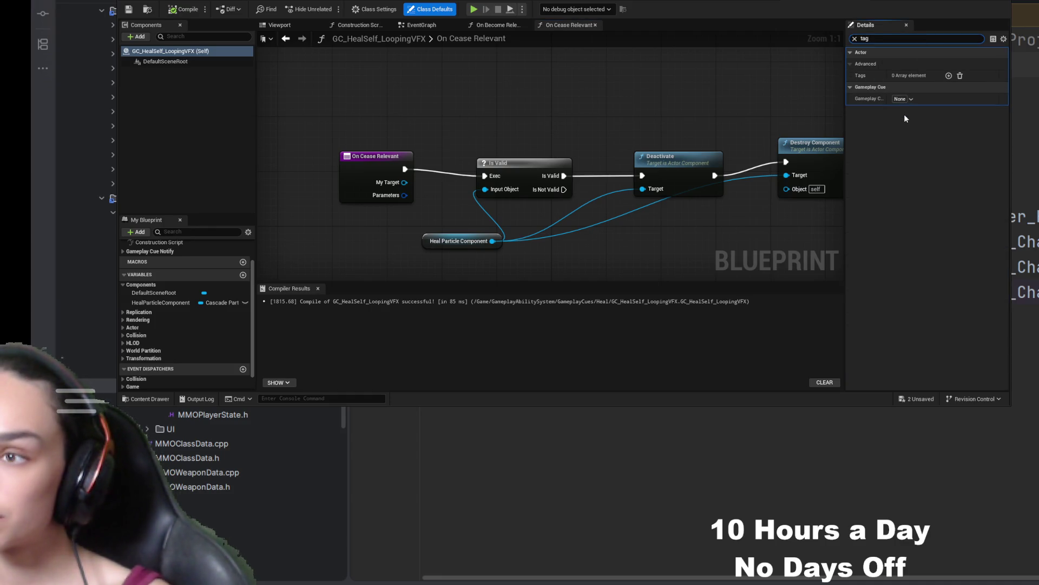
{"action": "left_click", "coordinate": [910, 99]}
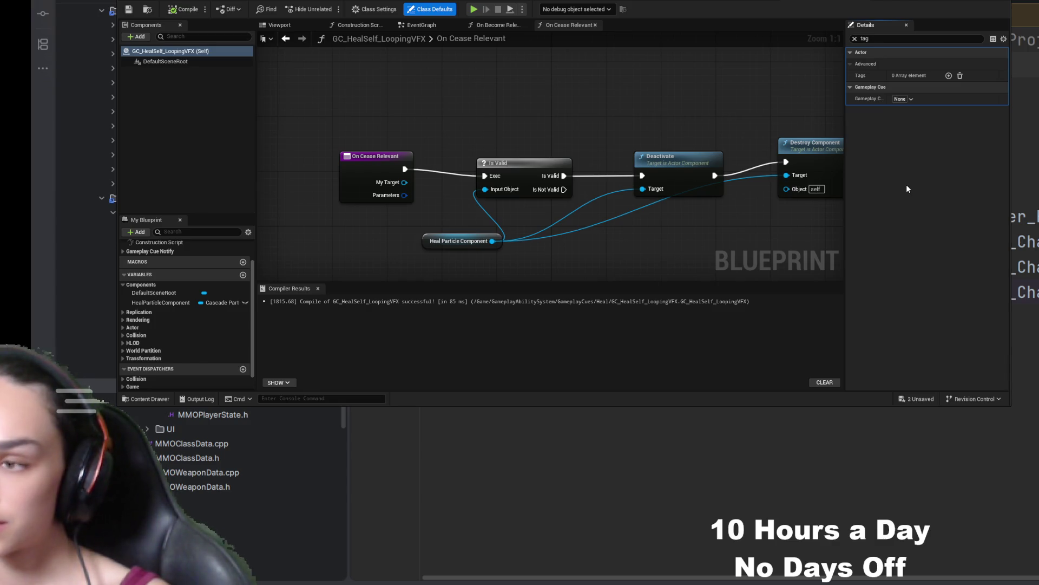
{"action": "type", "text": "GameplayCue.Character.HealSelf"}
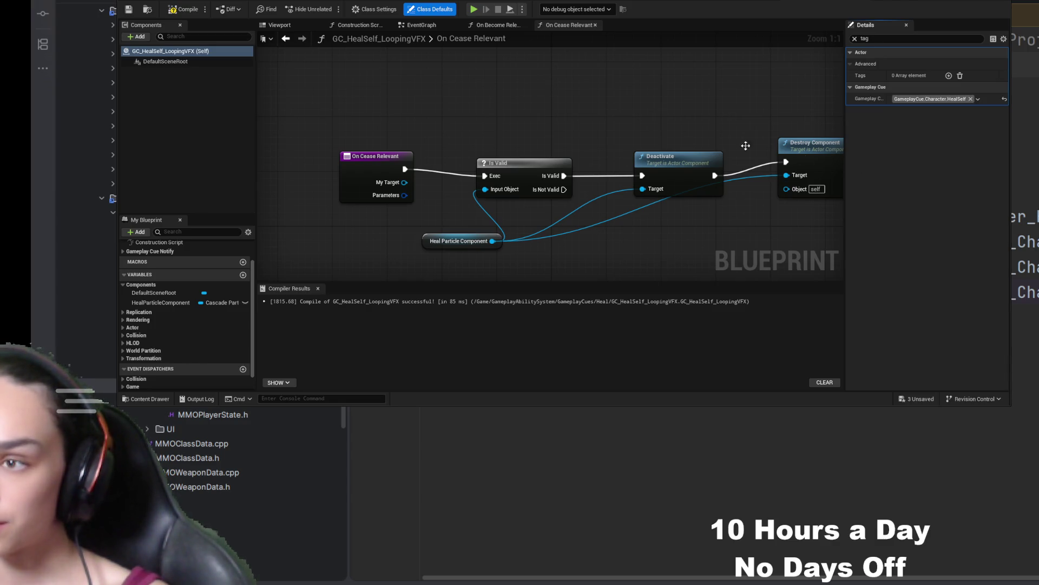
- Compile and save the updated GC_HealSelf_LoopingVFX cue blueprint
{"action": "left_click", "coordinate": [184, 9]}
{"action": "left_click", "coordinate": [129, 9]}
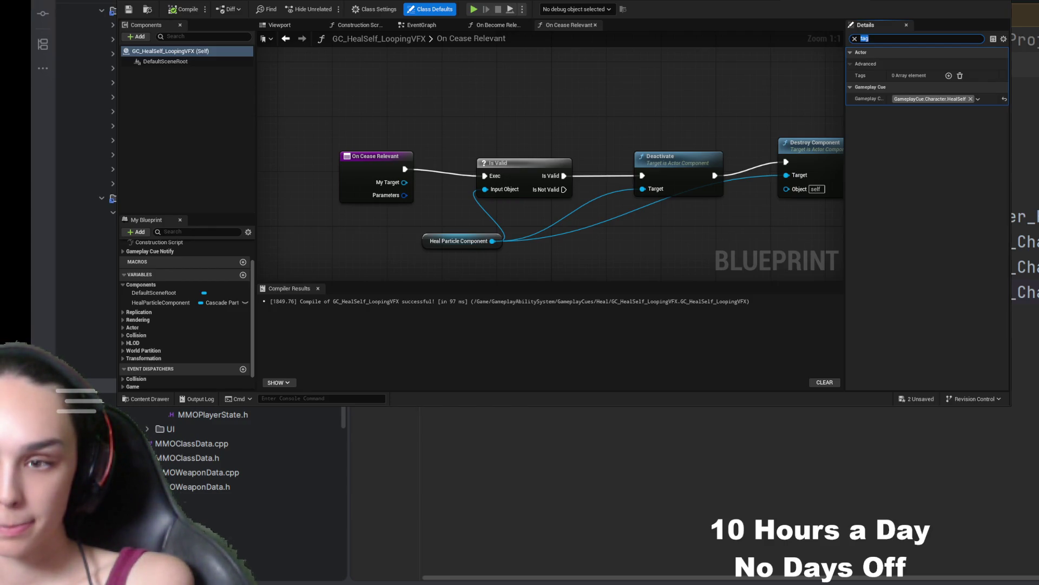
{"action": "left_click", "coordinate": [704, 81]}
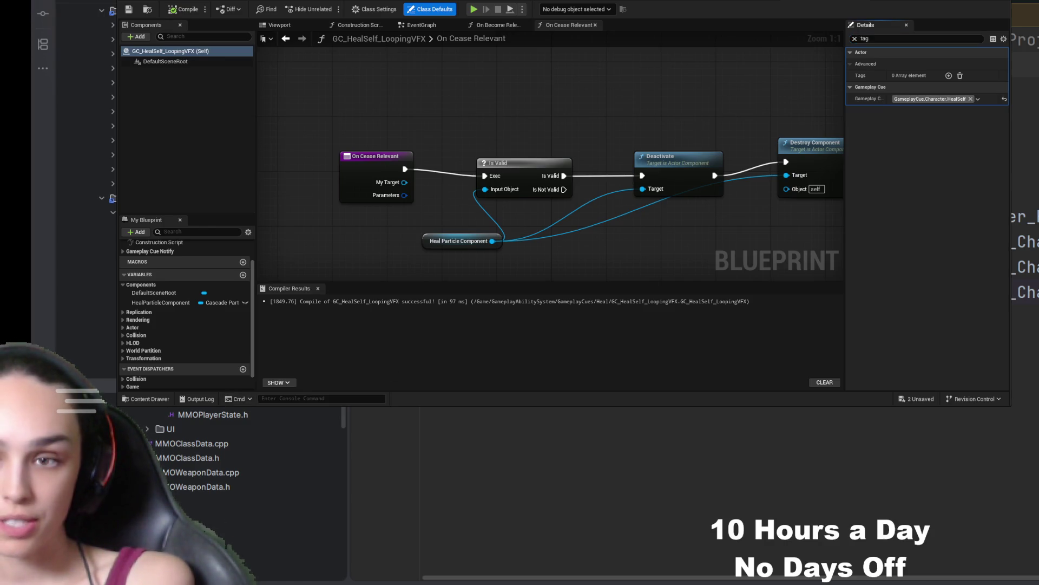
{"action": "left_click", "coordinate": [146, 398]}
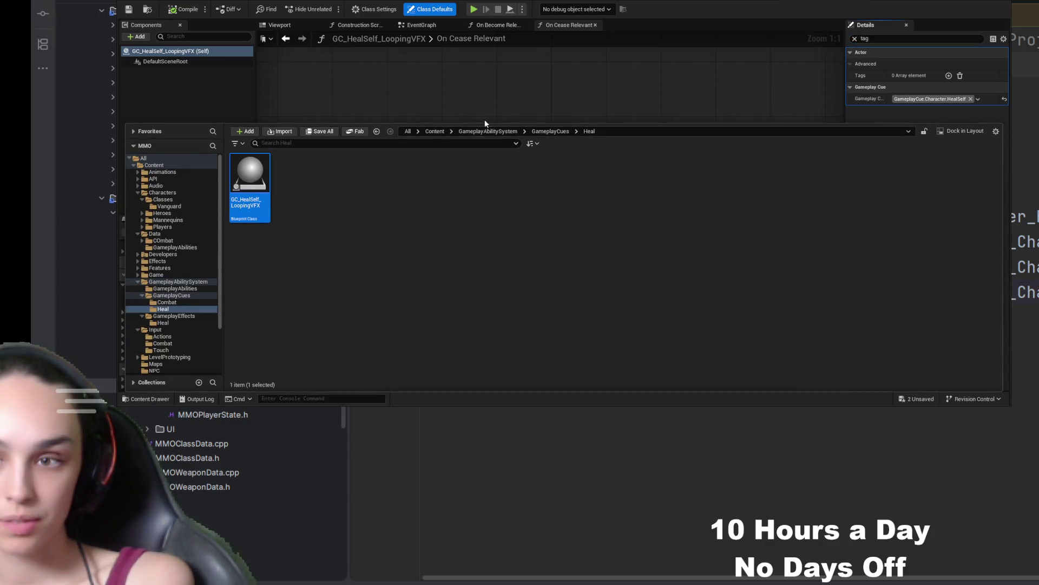
- Open the GA_HealSelf ability Blueprint from GameplayAbilitySystem > GameplayAbilities
{"action": "left_click", "coordinate": [475, 132]}
{"action": "double_click", "coordinate": [249, 176]}
{"action": "left_click", "coordinate": [327, 217]}
{"action": "double_click", "coordinate": [327, 218]}
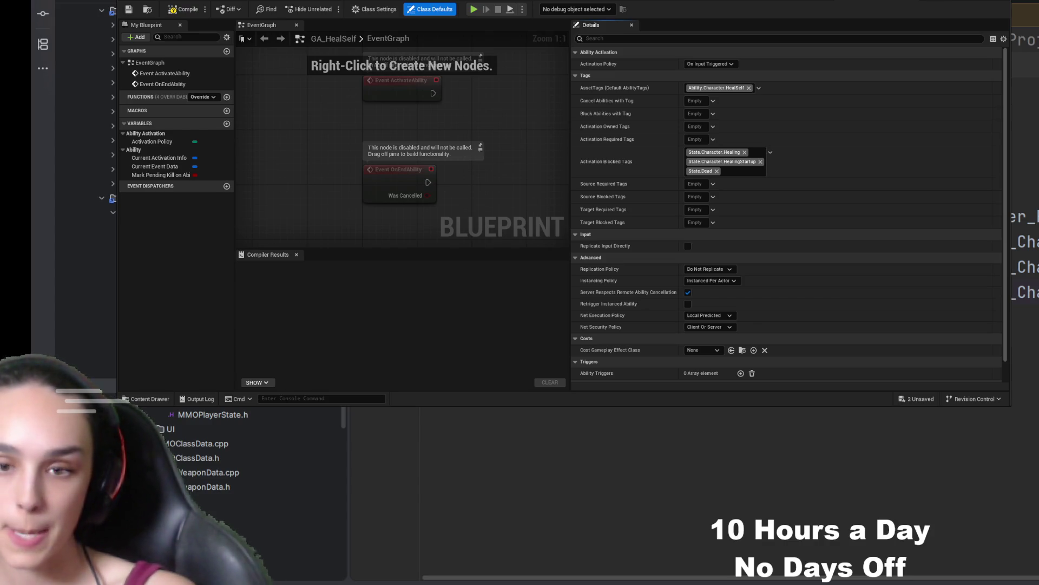
- Review GA_HealSelf's Ability.Character.HealSelf tag and its State.Character.Healing, HealingStartup and State.Dead blocking tags
{"action": "scroll", "coordinate": [216, 432], "scroll_direction": "down", "scroll_amount": 5}
{"action": "scroll", "coordinate": [216, 432], "scroll_direction": "up", "scroll_amount": 5}
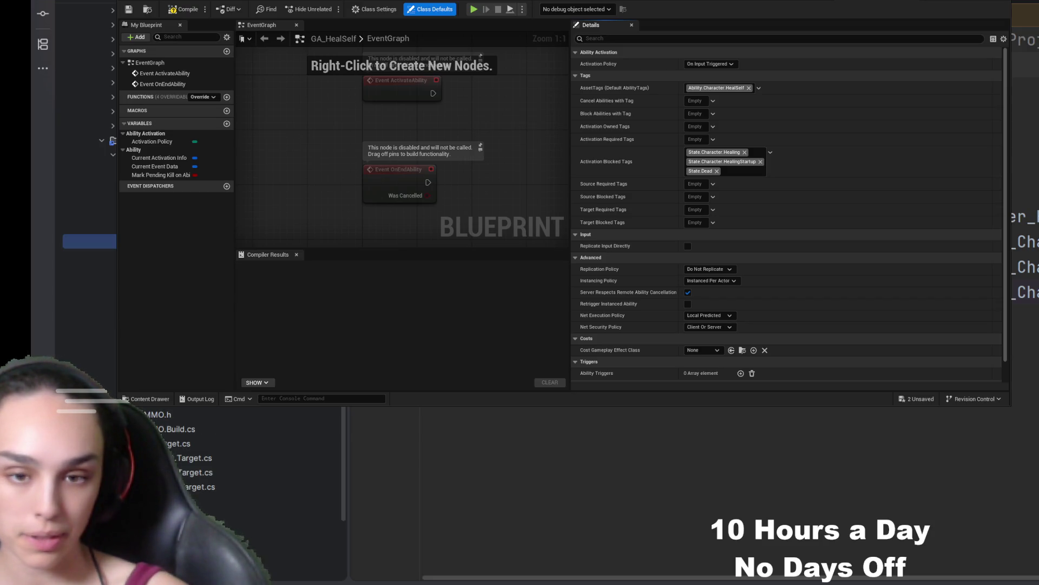
{"action": "scroll", "coordinate": [216, 432], "scroll_direction": "down", "scroll_amount": 3}
{"action": "scroll", "coordinate": [216, 432], "scroll_direction": "up", "scroll_amount": 3}
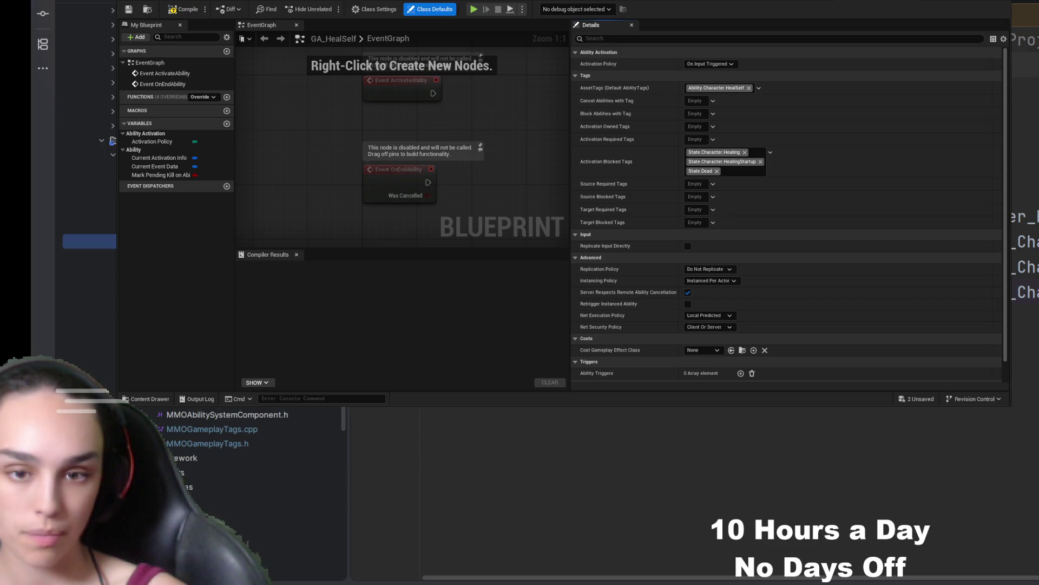
{"action": "scroll", "coordinate": [216, 432], "scroll_direction": "up", "scroll_amount": 3}
{"action": "left_click", "coordinate": [215, 414]}
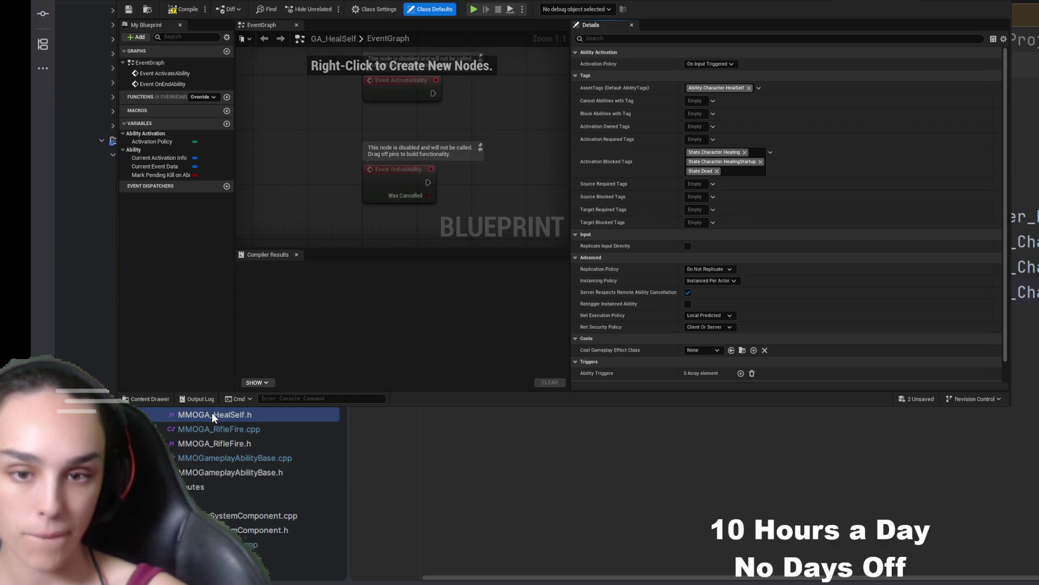
- Add 'public:' above the constructor and a 'private:' block with the pasted effect-handle members
{"action": "left_click", "coordinate": [720, 448]}
{"action": "left_click", "coordinate": [713, 423]}
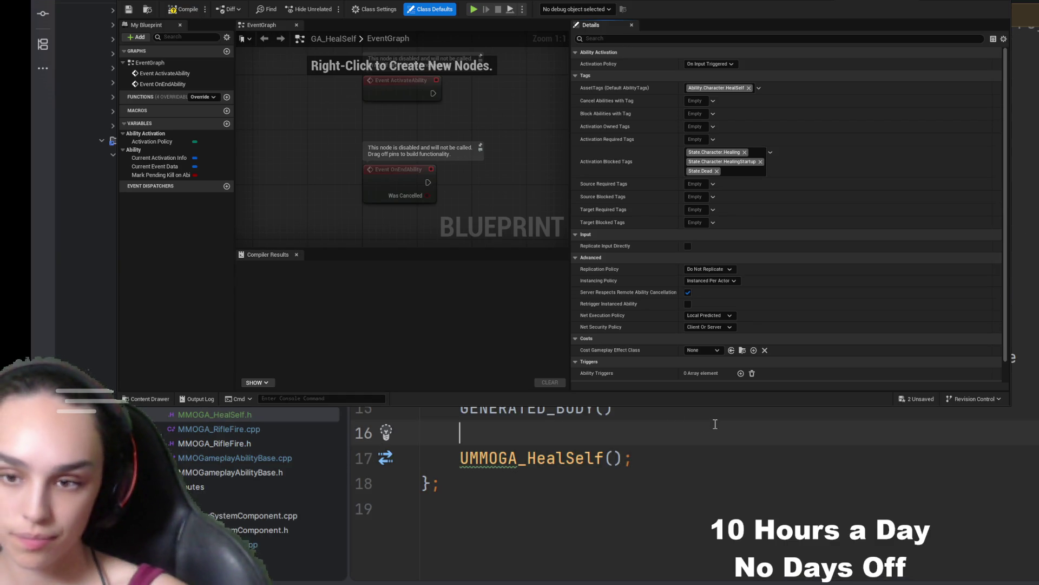
{"action": "type", "text": "public:"}
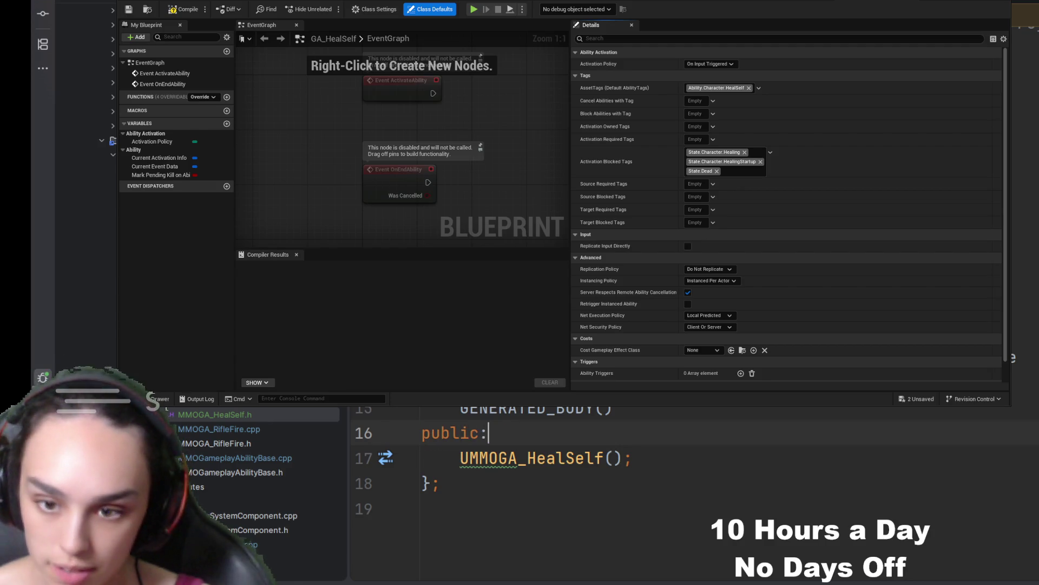
{"action": "left_click", "coordinate": [789, 453]}
{"action": "key", "text": "Return"}
{"action": "key", "text": "Return"}
{"action": "type", "text": "pr"}
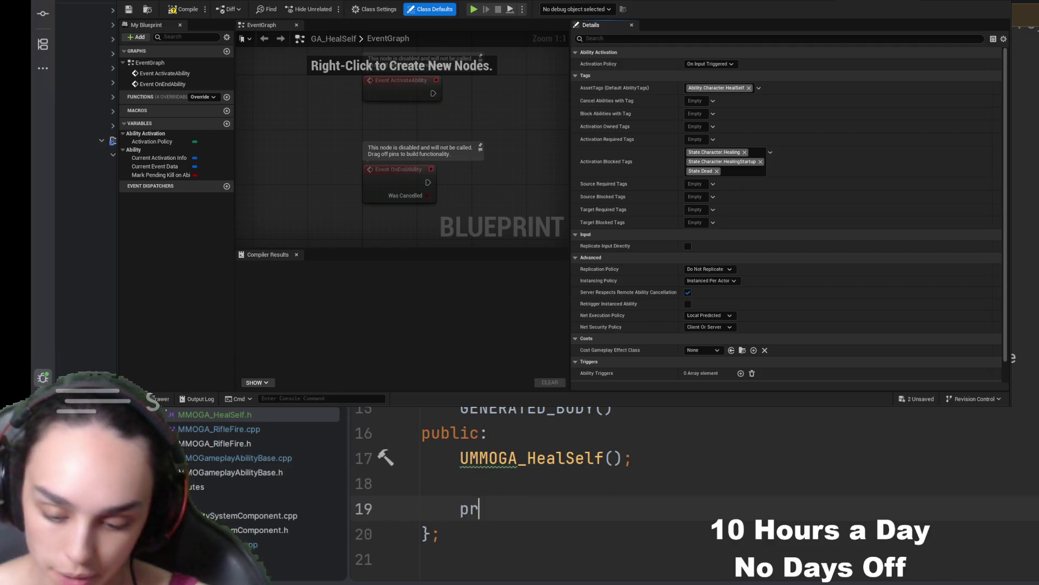
{"action": "type", "text": "ivate:"}
{"action": "key", "text": "Return"}
{"action": "type", "text": "FActiveGameplayEffectHandle HealOverTimeHandle; FActiveGameplayEffectHandle StartupHandle;"}
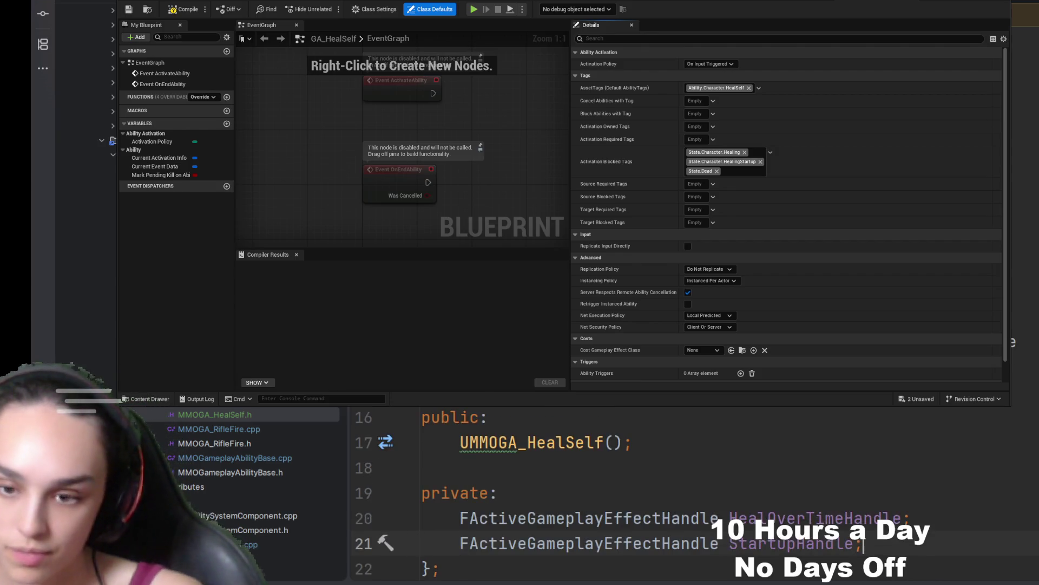
- Restore the StartupHandle FActiveGameplayEffectHandle declaration alongside HealOverTimeHandle and review the header
{"action": "scroll", "coordinate": [693, 487], "scroll_direction": "down", "scroll_amount": 2}
{"action": "left_click", "coordinate": [788, 415]}
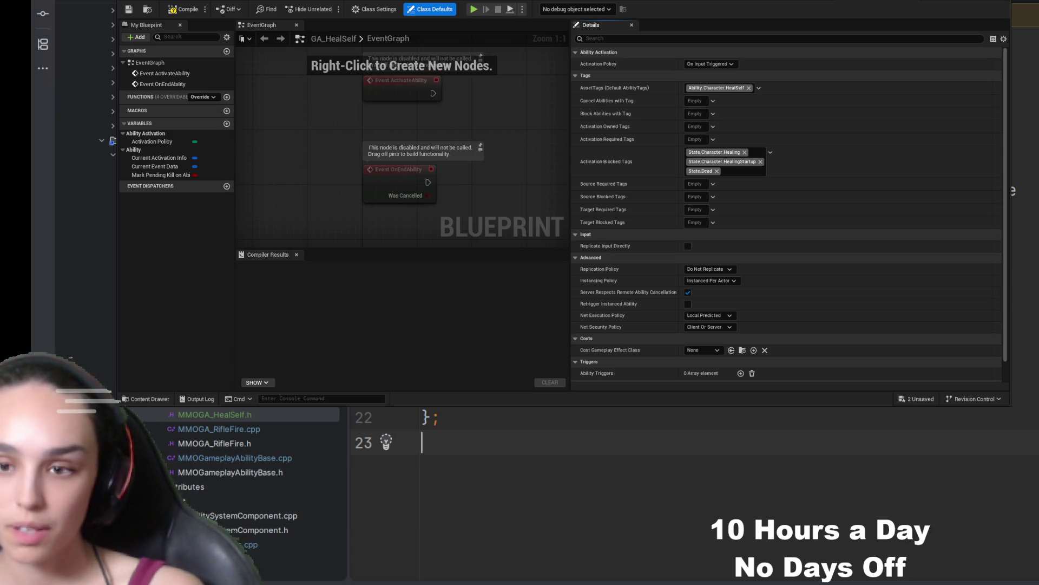
{"action": "type", "text": "FActiveGameplayEffectHandle StartupHandle;"}
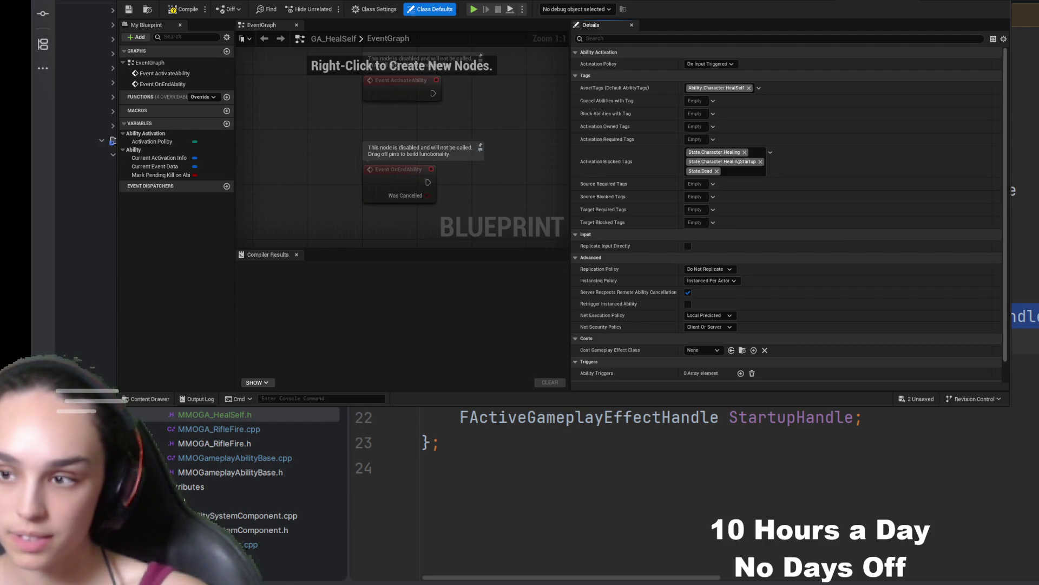
{"action": "scroll", "coordinate": [676, 488], "scroll_direction": "right", "scroll_amount": 10}
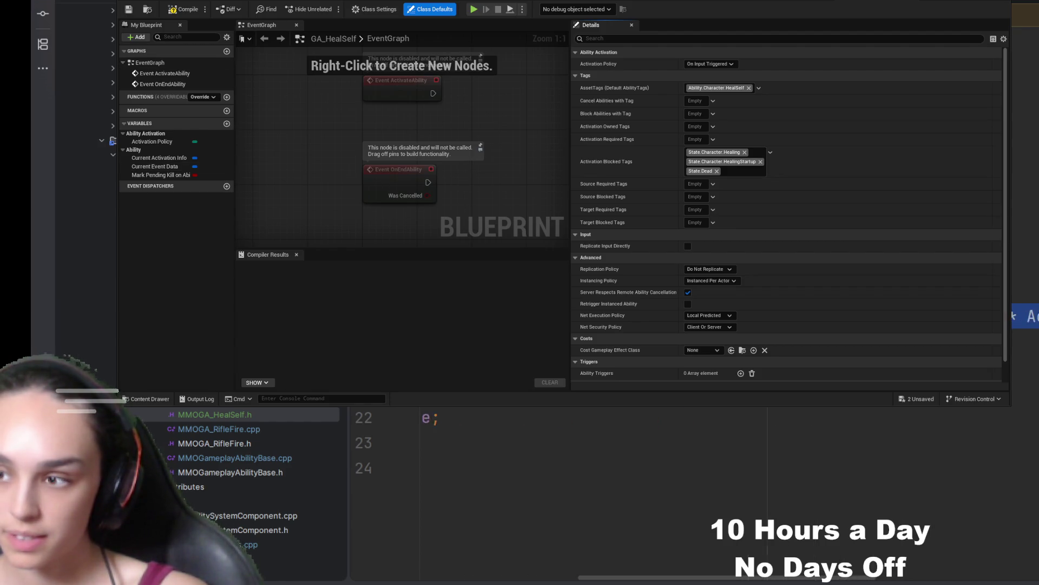
{"action": "scroll", "coordinate": [849, 580], "scroll_direction": "right", "scroll_amount": 3}
{"action": "left_click", "coordinate": [876, 507]}
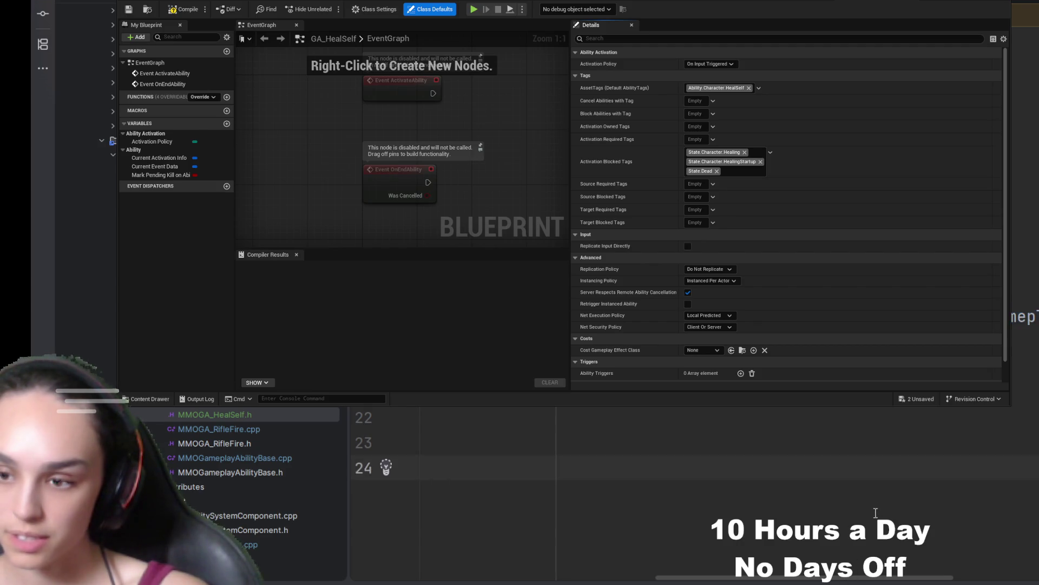
{"action": "scroll", "coordinate": [857, 580], "scroll_direction": "left", "scroll_amount": 15}
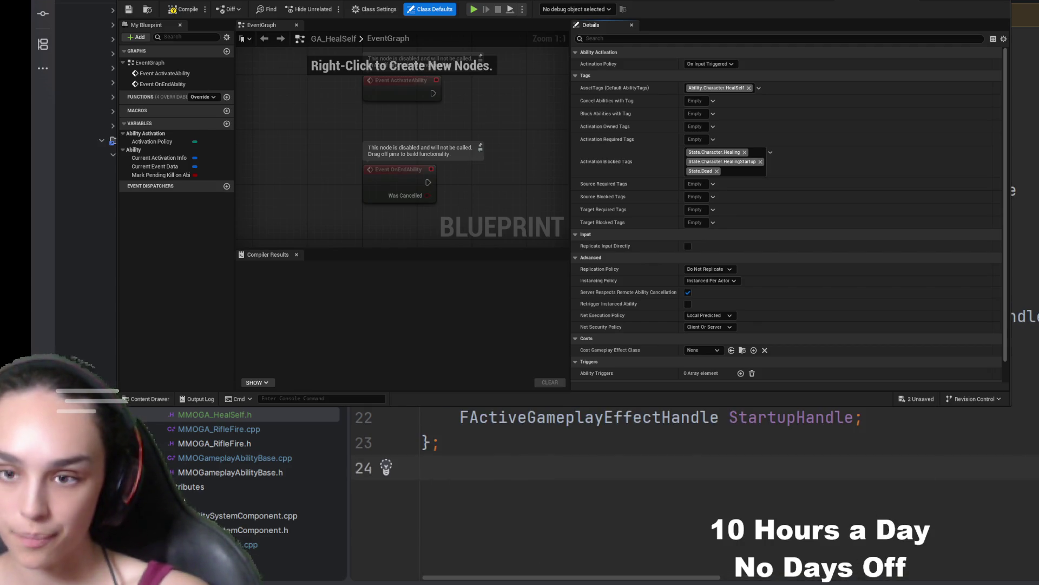
{"action": "scroll", "coordinate": [677, 488], "scroll_direction": "up", "scroll_amount": 1}
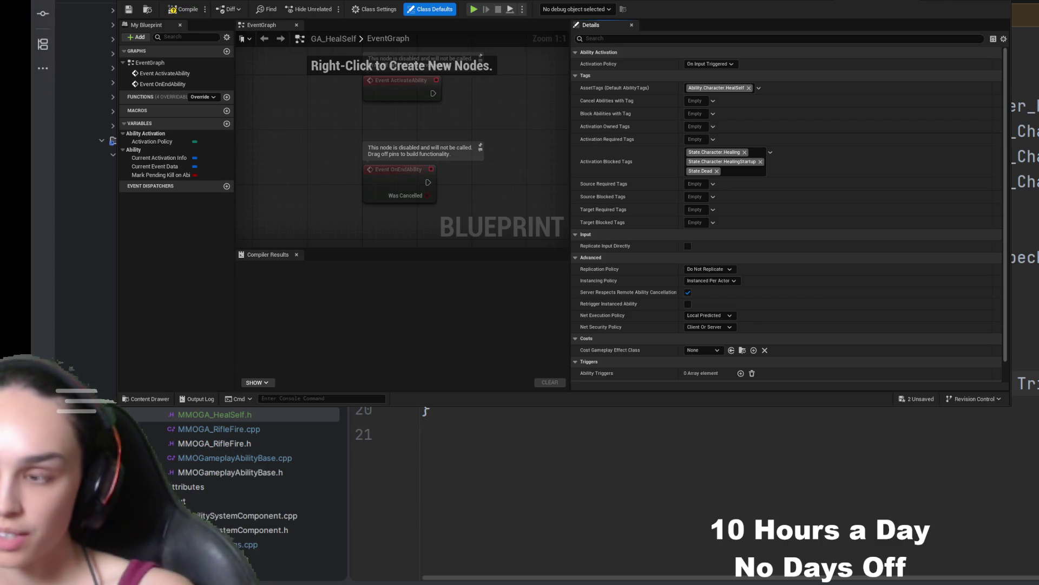
{"action": "scroll", "coordinate": [425, 411], "scroll_direction": "down", "scroll_amount": 8}
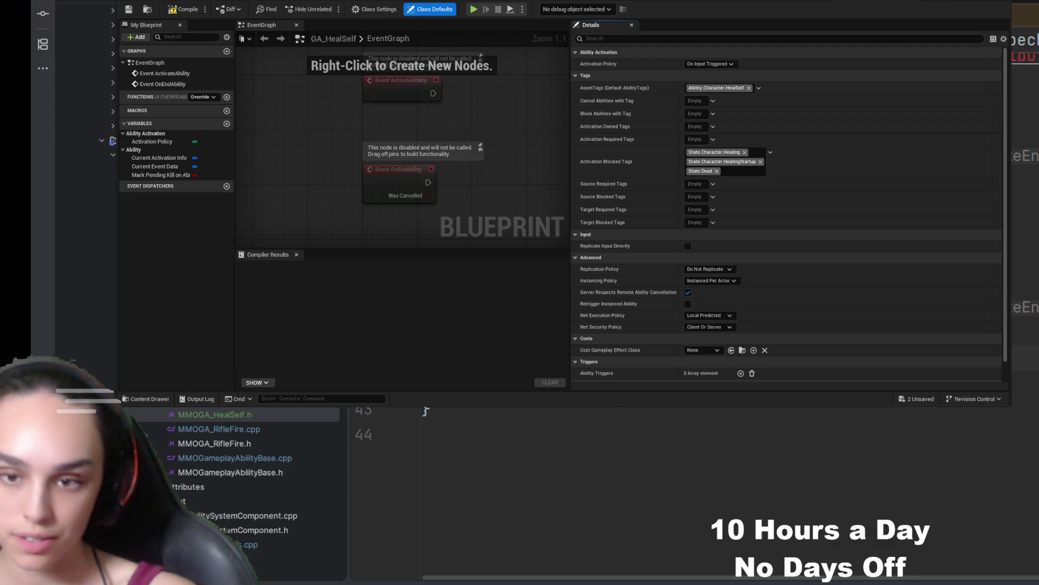
- Add a placeholder comment for applying the startup heal GE
{"action": "key", "text": "Return"}
{"action": "key", "text": "Return"}
{"action": "type", "text": "//Apply the"}
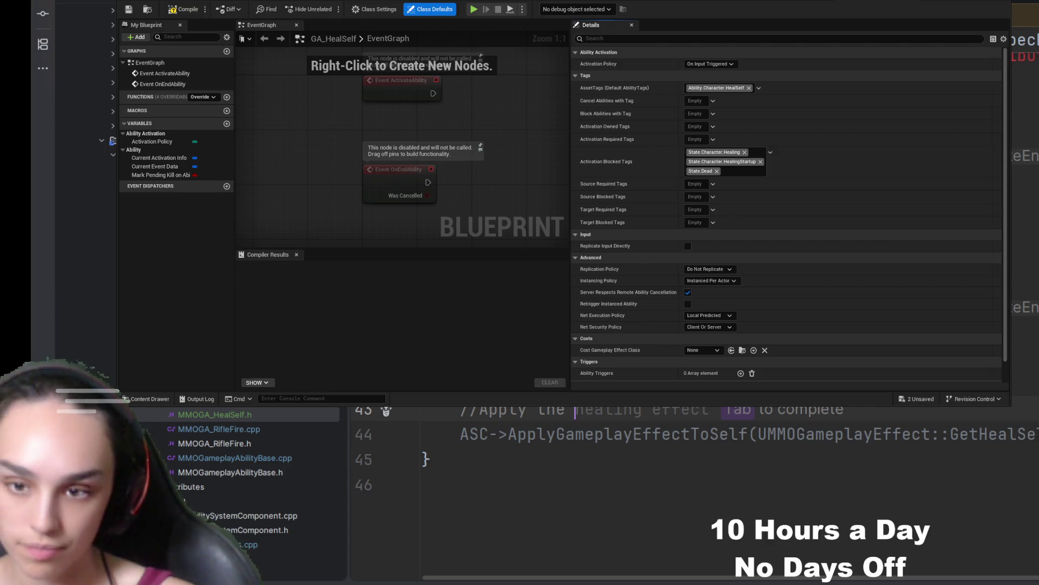
{"action": "type", "text": " Sta"}
{"action": "key", "text": "BackSpace"}
{"action": "key", "text": "BackSpace"}
{"action": "key", "text": "BackSpace"}
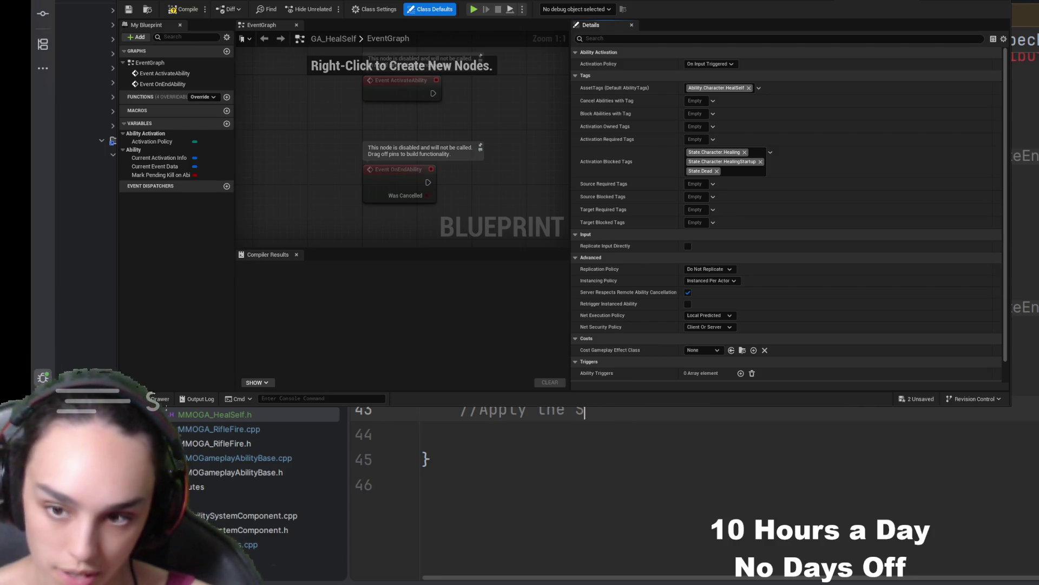
{"action": "type", "text": "startup heal"}
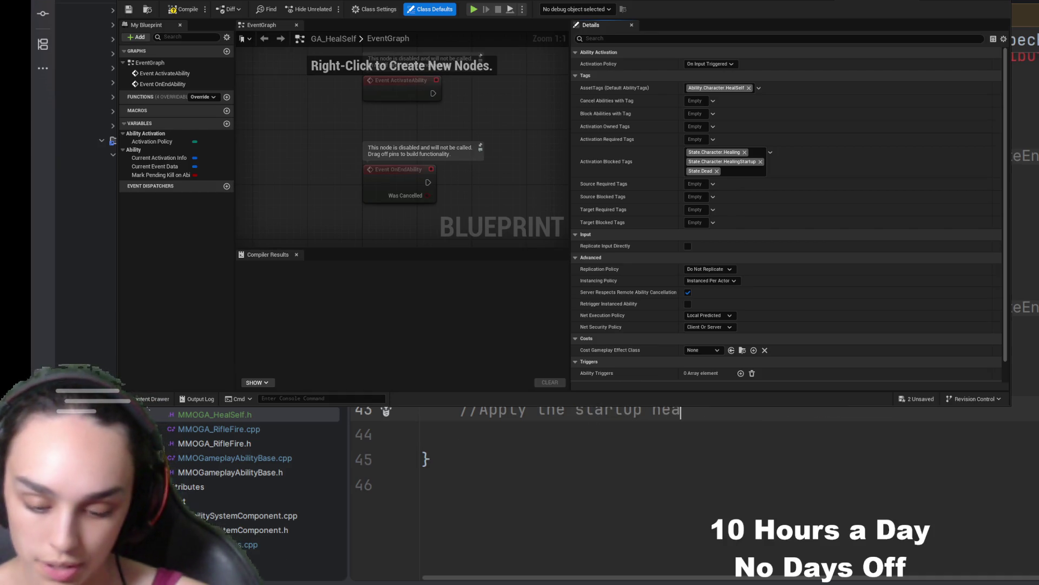
{"action": "key", "text": "Return"}
{"action": "key", "text": "Return"}
{"action": "type", "text": "//"}
{"action": "key", "text": "BackSpace"}
{"action": "key", "text": "BackSpace"}
{"action": "key", "text": "BackSpace"}
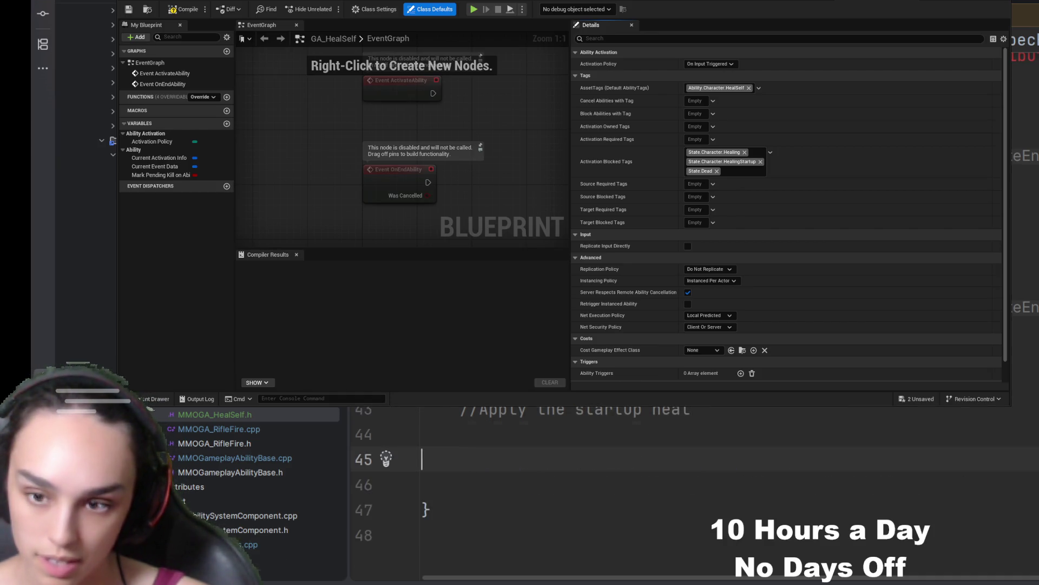
{"action": "type", "text": " GE"}
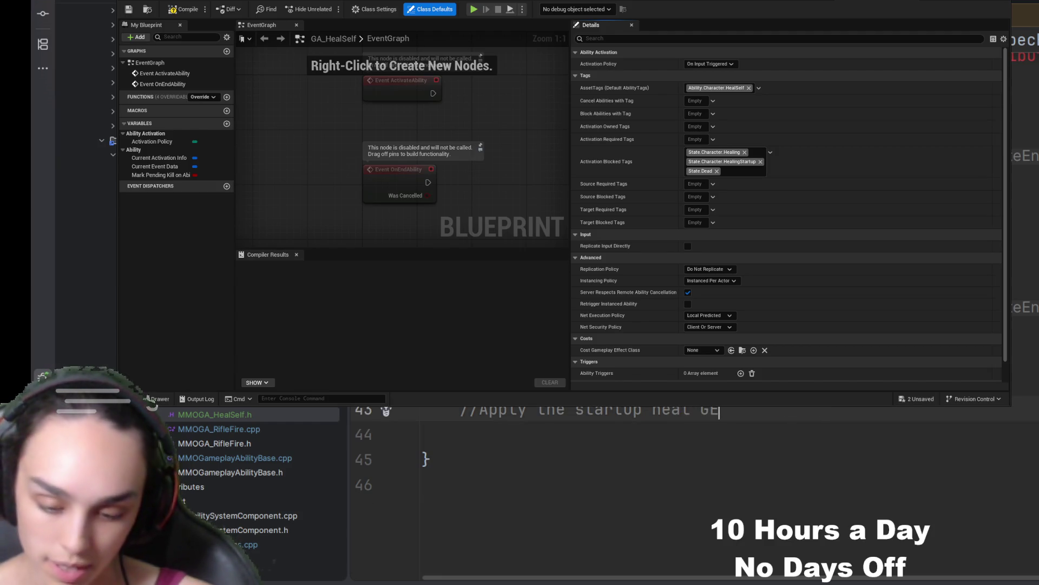
{"action": "key", "text": "Return"}
{"action": "key", "text": "Return"}
- Add '//apply heal over time GE' and '//trigger VFX GC' comments below it
{"action": "type", "text": "//appy"}
{"action": "key", "text": "BackSpace"}
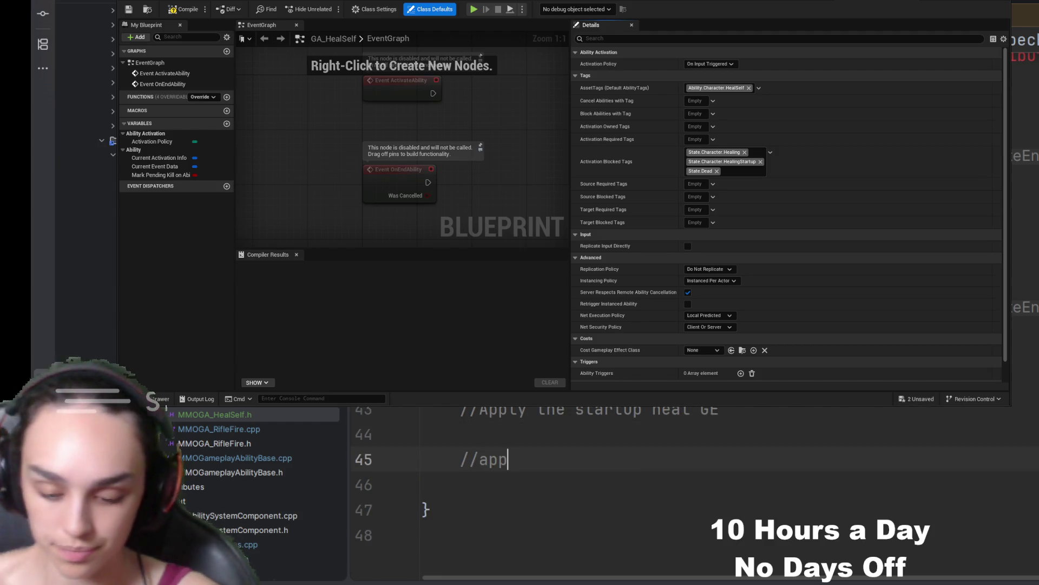
{"action": "type", "text": "ly hal"}
{"action": "key", "text": "BackSpace"}
{"action": "key", "text": "BackSpace"}
{"action": "type", "text": "eal over time GE"}
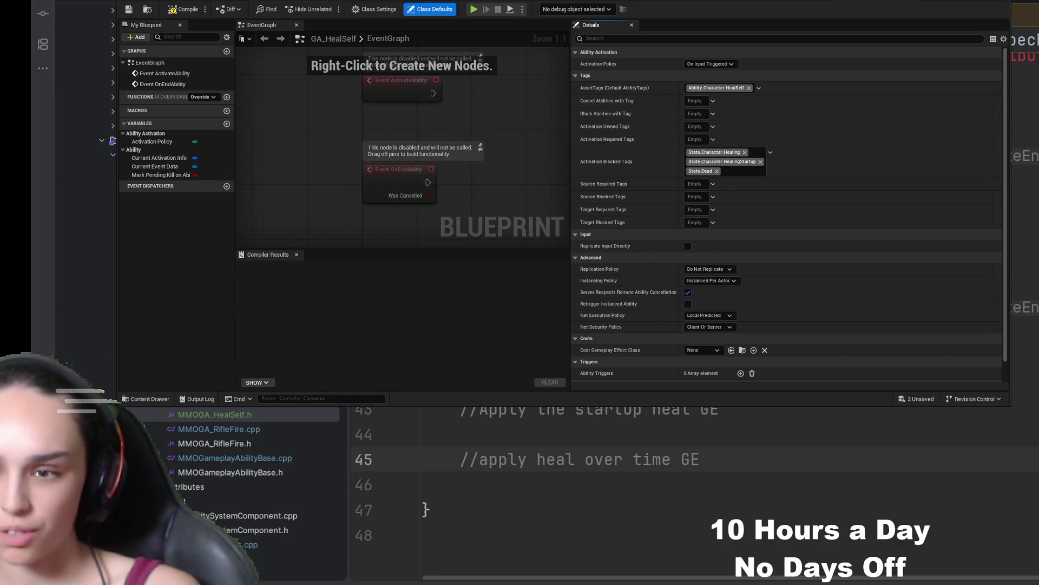
{"action": "key", "text": "Return"}
{"action": "key", "text": "Return"}
{"action": "type", "text": "//trigger G"}
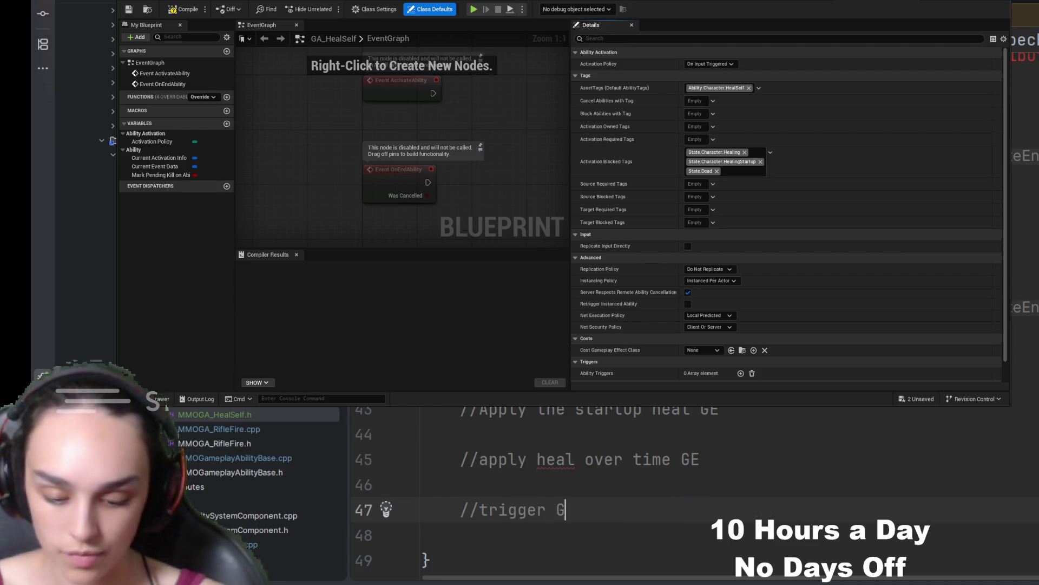
{"action": "key", "text": "BackSpace"}
{"action": "type", "text": "VFX GC"}
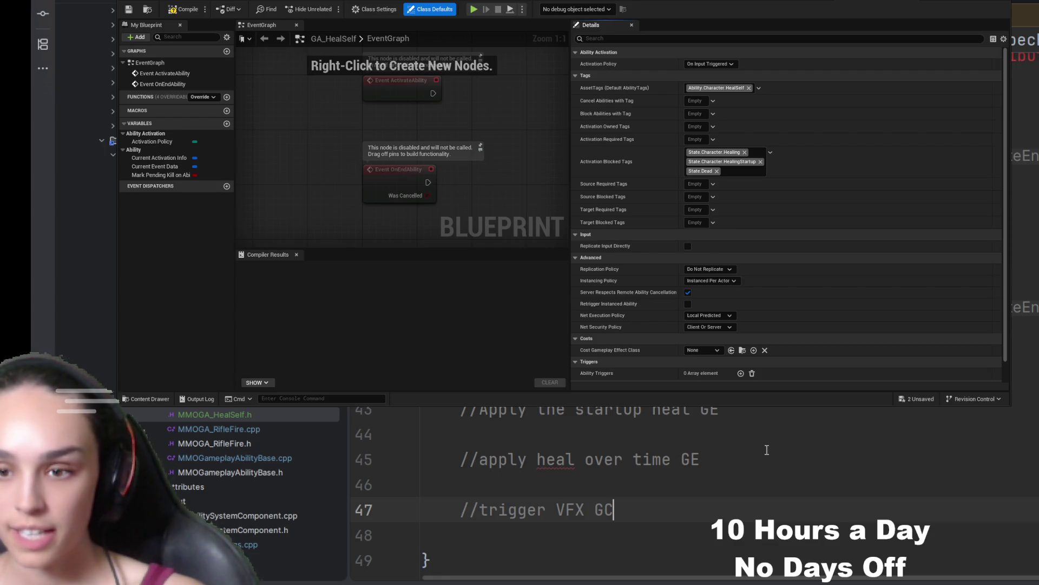
{"action": "key", "text": "Return"}
- Paste the Health change-delegate AddUObject binding to OnHealthChanged into the source file
{"action": "key", "text": "ctrl+v"}
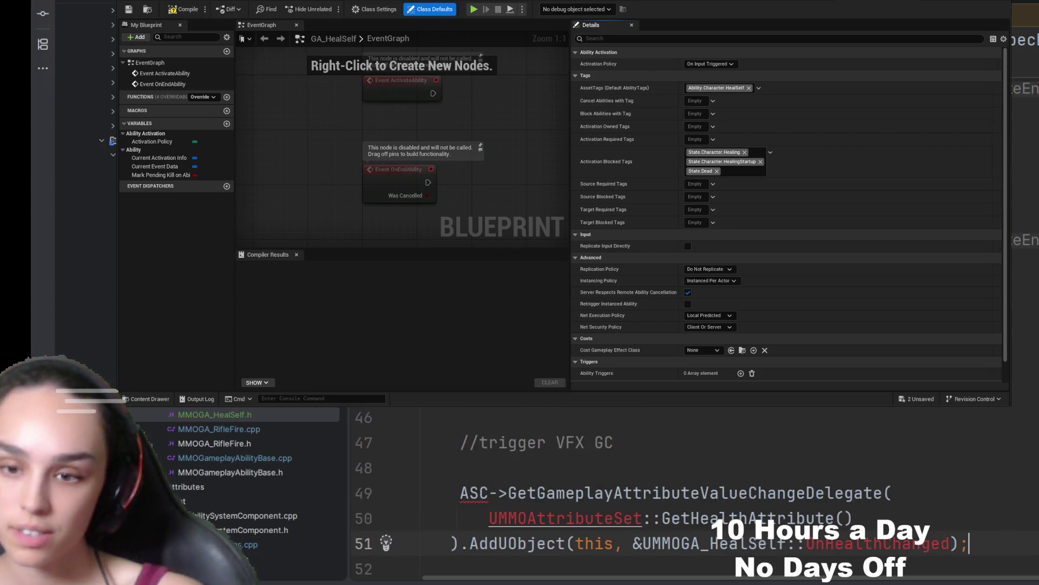
{"action": "scroll", "coordinate": [693, 487], "scroll_direction": "down", "scroll_amount": 2}
{"action": "key", "text": "Return"}
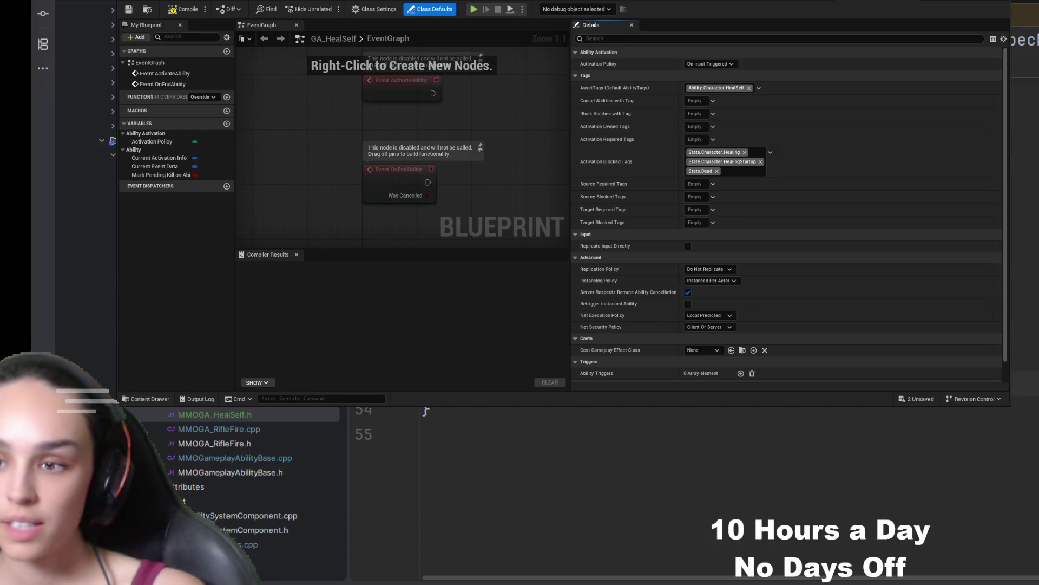
- Declare UFUNCTION() void OnHealthChanged(const FOnAttributeChangeData& Data) below StartupHandle in the header
{"action": "key", "text": "ctrl+Tab"}
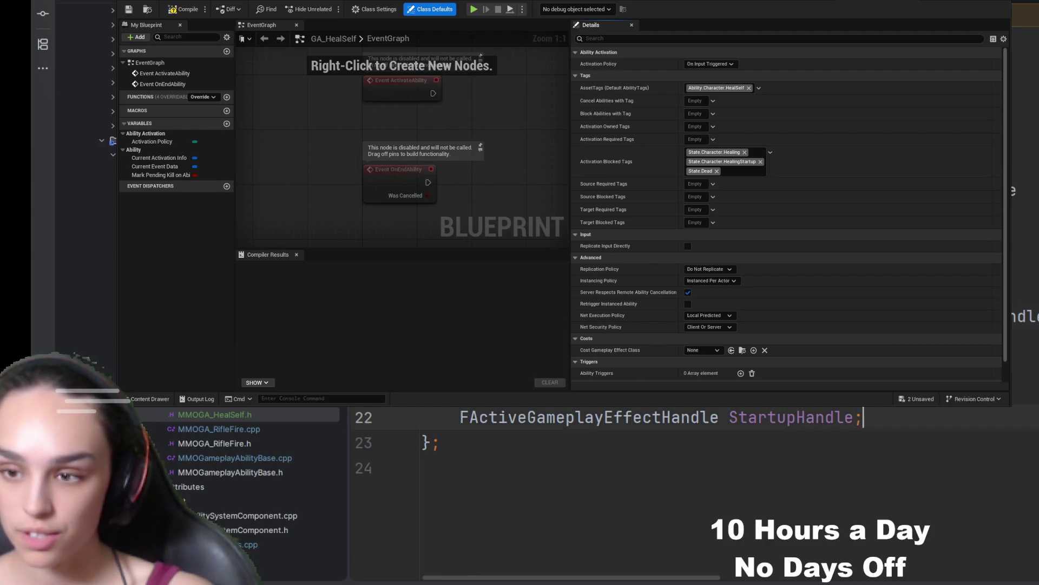
{"action": "key", "text": "Return"}
{"action": "key", "text": "Return"}
{"action": "type", "text": "UF"}
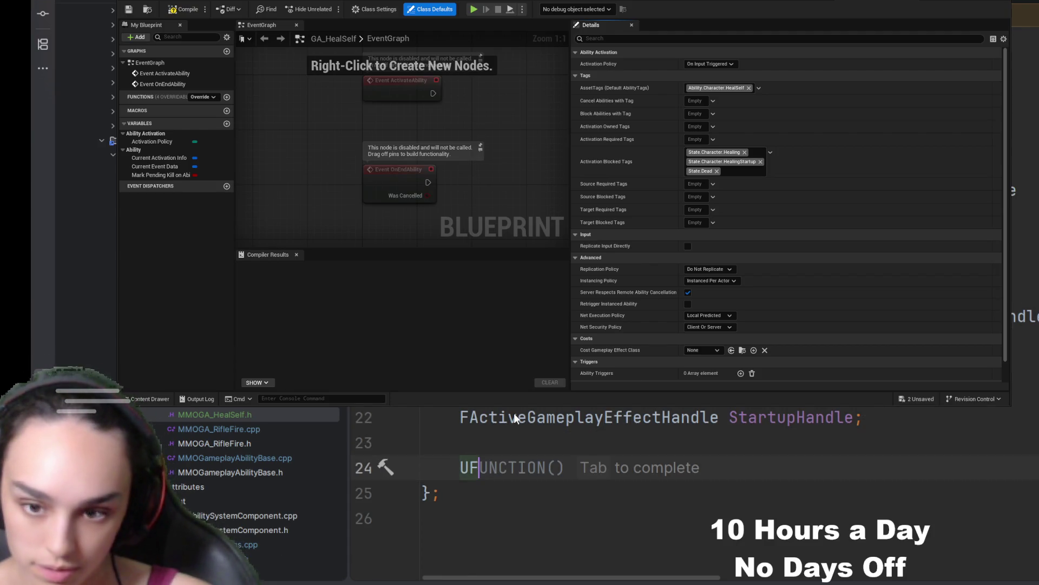
{"action": "key", "text": "Tab"}
{"action": "key", "text": "Return"}
{"action": "type", "text": "void O"}
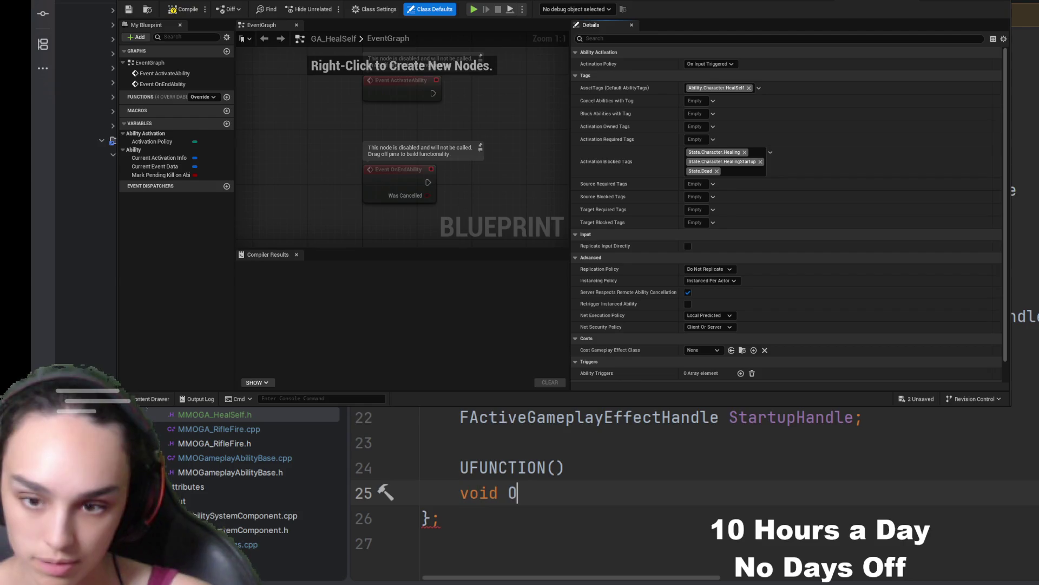
{"action": "type", "text": "nHealth"}
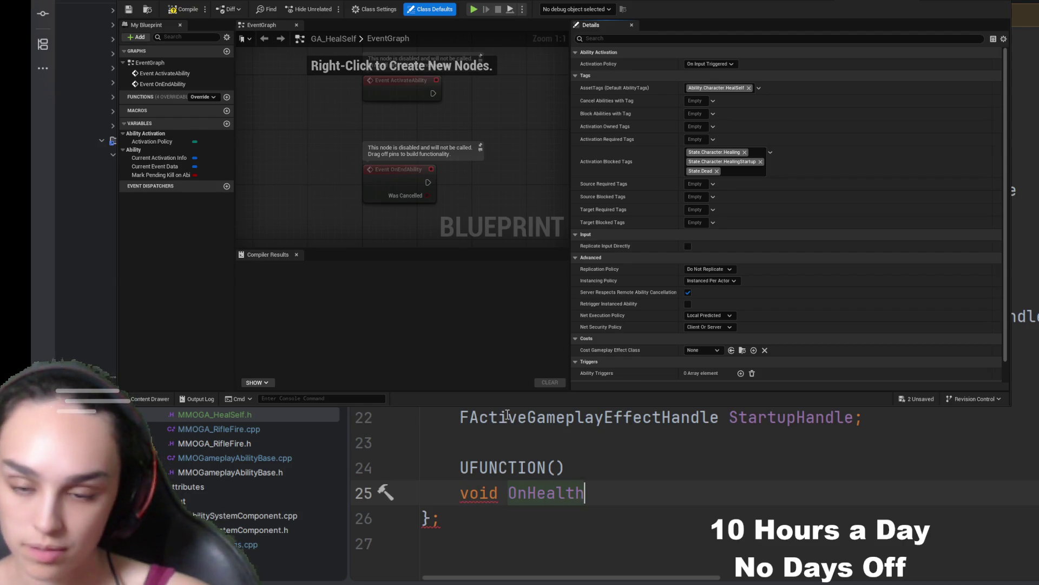
{"action": "key", "text": "Tab"}
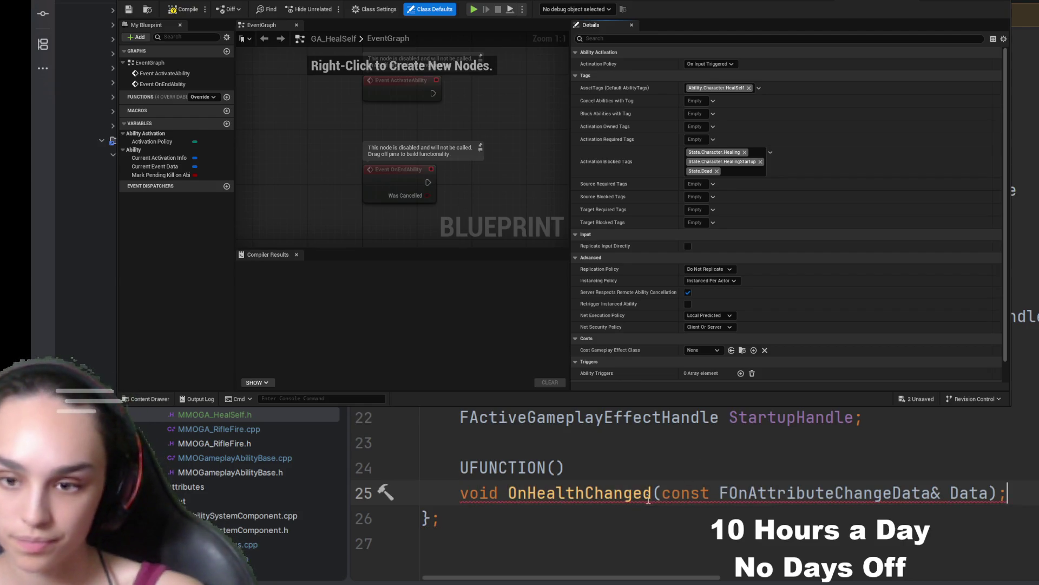
{"action": "key", "text": "ctrl+Tab"}
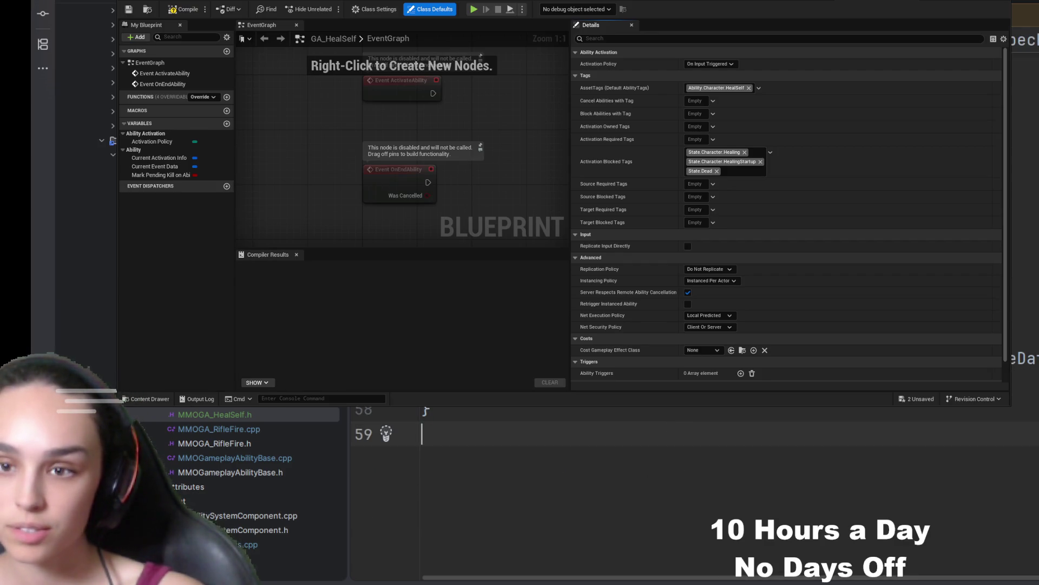
{"action": "key", "text": "ctrl+Tab"}
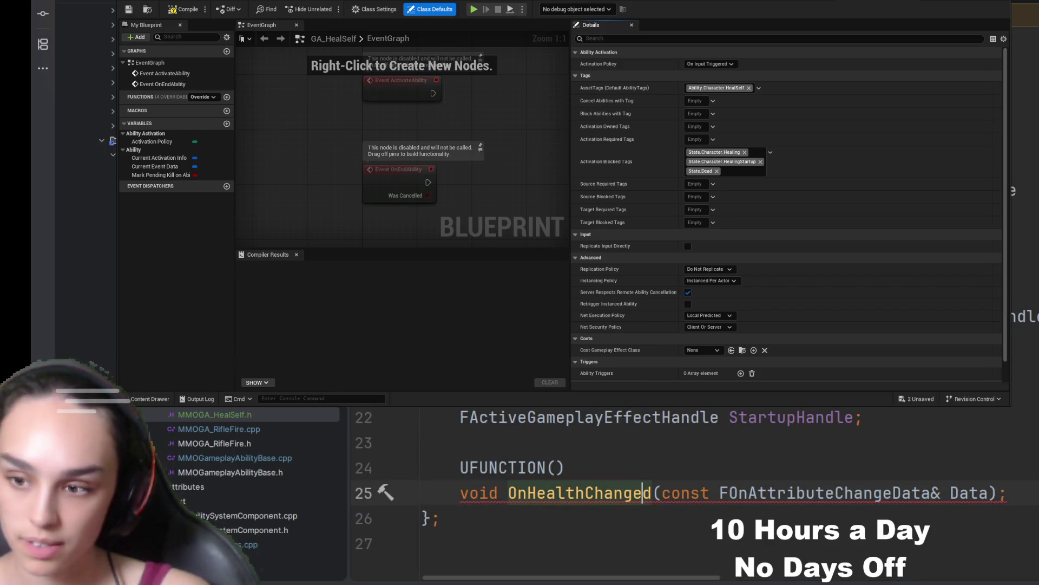
- Back in the ability's .cpp, add a blank line near line 58 before the closing brace
{"action": "scroll", "coordinate": [676, 487], "scroll_direction": "down", "scroll_amount": 2}
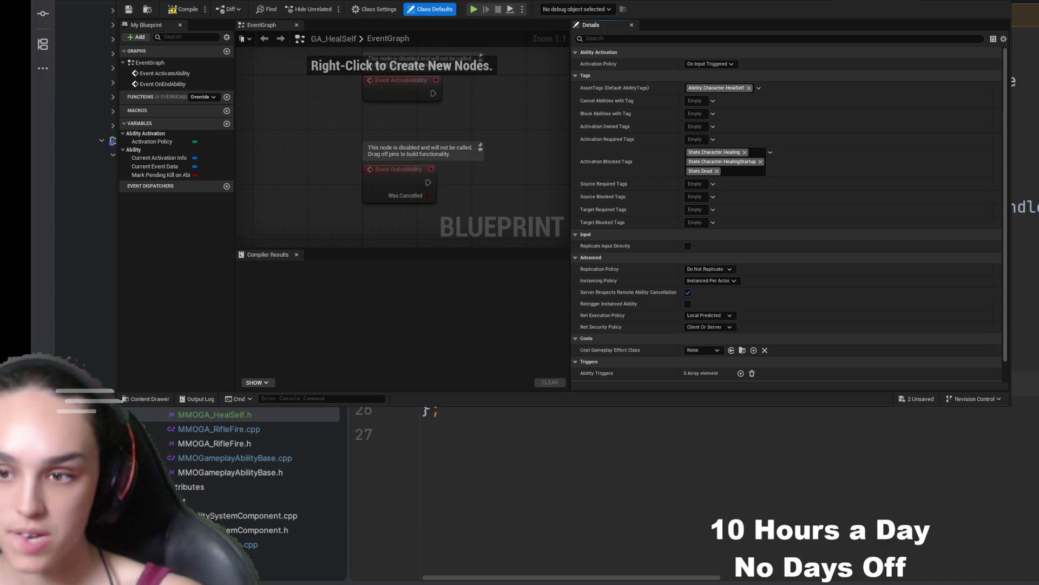
{"action": "scroll", "coordinate": [675, 410], "scroll_direction": "up", "scroll_amount": 4}
{"action": "scroll", "coordinate": [411, 428], "scroll_direction": "down", "scroll_amount": 4}
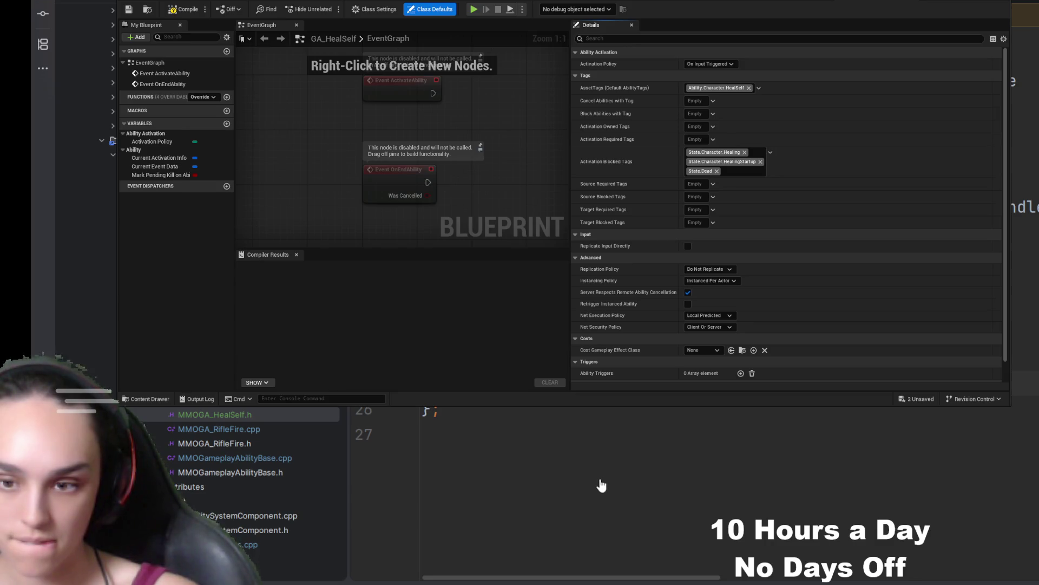
{"action": "left_click", "coordinate": [586, 491]}
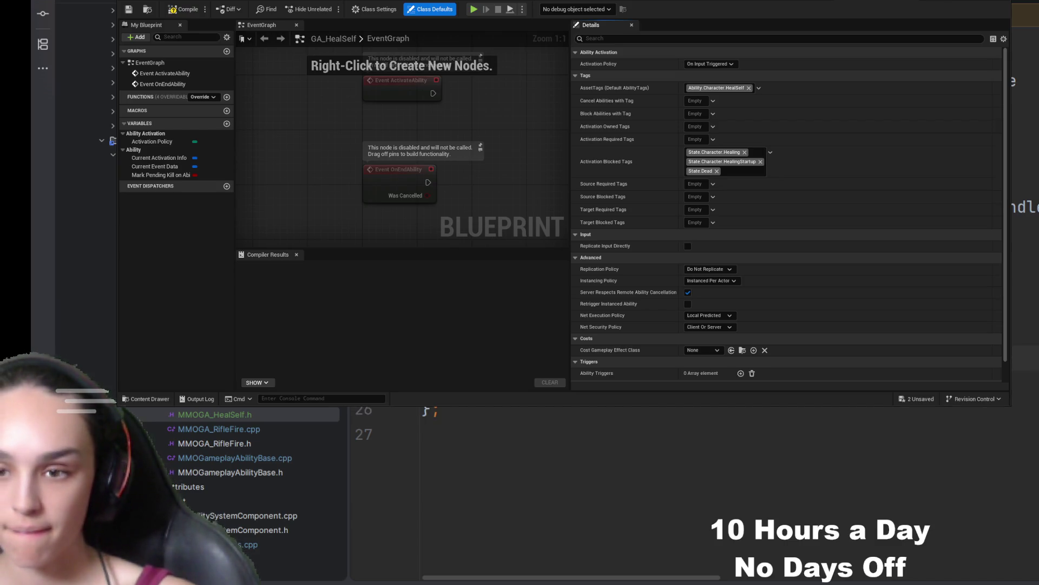
{"action": "scroll", "coordinate": [693, 487], "scroll_direction": "up", "scroll_amount": 1}
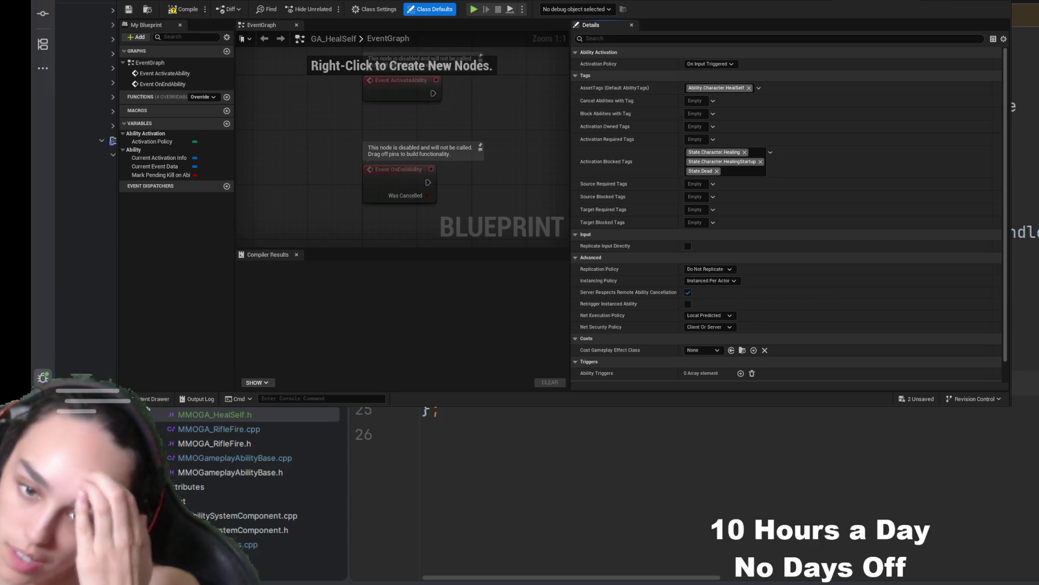
{"action": "scroll", "coordinate": [605, 408], "scroll_direction": "down", "scroll_amount": 11}
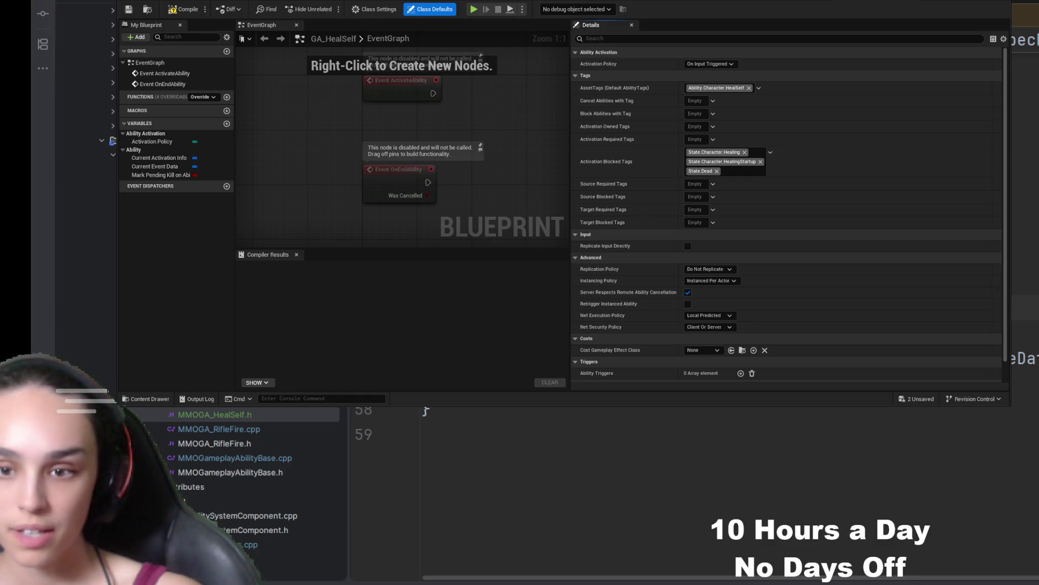
{"action": "key", "text": "Return"}
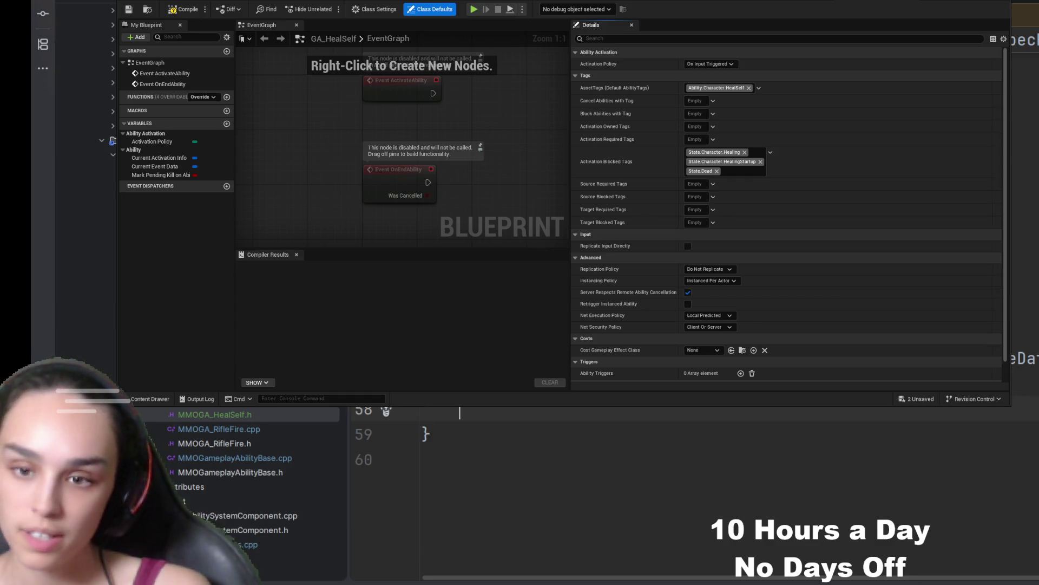
- Insert EndAbility(GetCurrentAbilitySpecHandle(), GetCurrentActorInfo(), GetCurrentActivationInfo(), false, false)
{"action": "key", "text": "ctrl+v"}
{"action": "scroll", "coordinate": [502, 578], "scroll_direction": "up", "scroll_amount": 2}
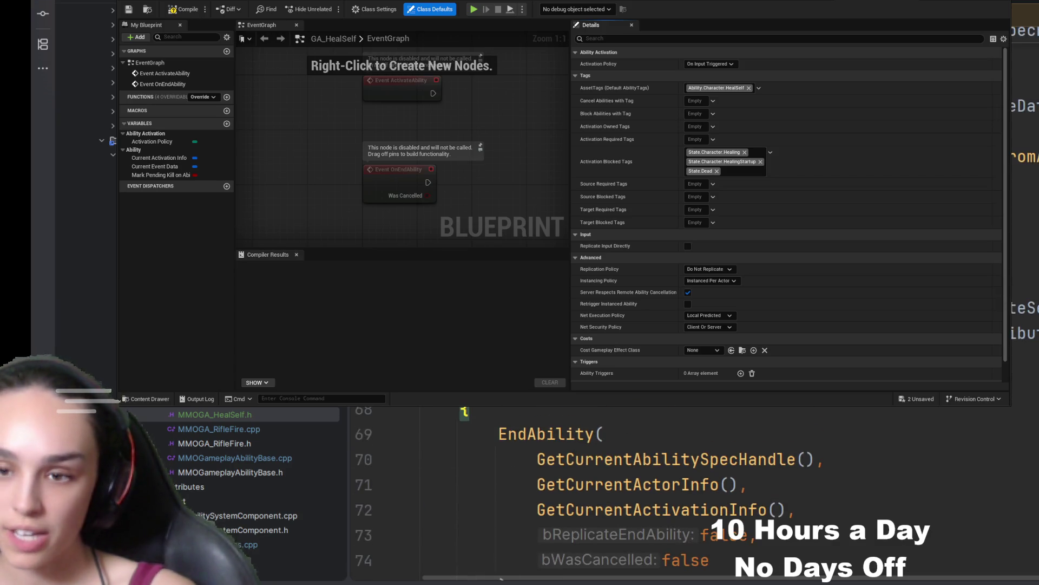
{"action": "scroll", "coordinate": [502, 579], "scroll_direction": "down", "scroll_amount": 1}
{"action": "left_click_drag", "start_coordinate": [796, 409], "coordinate": [613, 509]}
{"action": "left_click", "coordinate": [385, 533]}
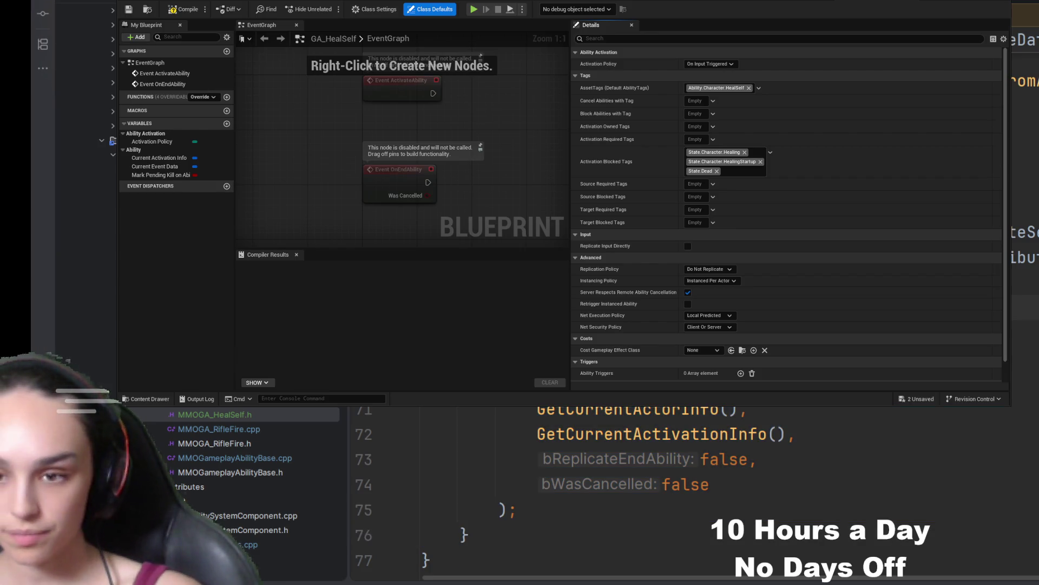
{"action": "left_click", "coordinate": [469, 535]}
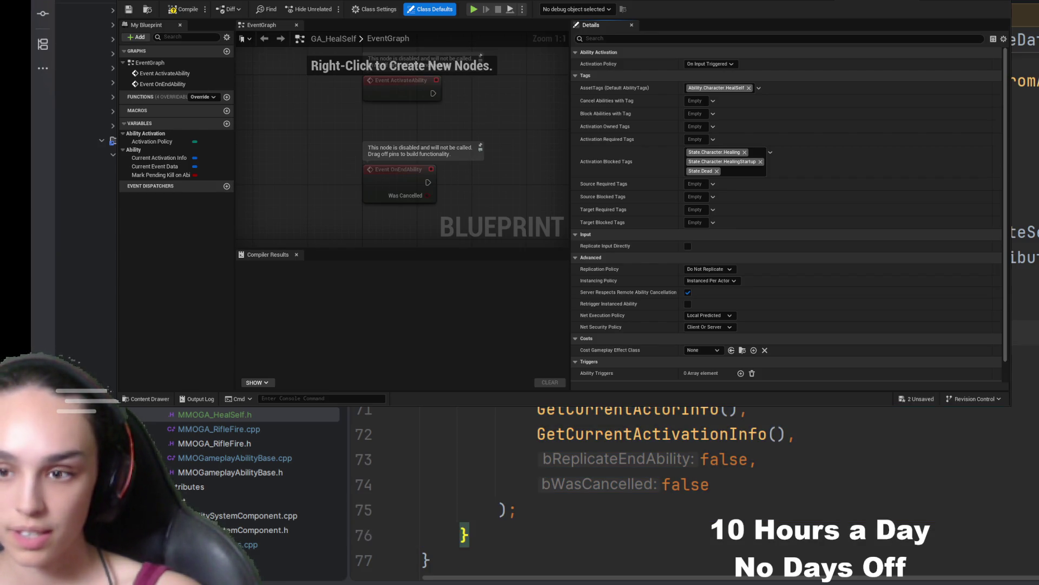
- Check the EndAbility override, which removes StartupHandle before calling Super::EndAbility
{"action": "key", "text": "ctrl+Tab"}
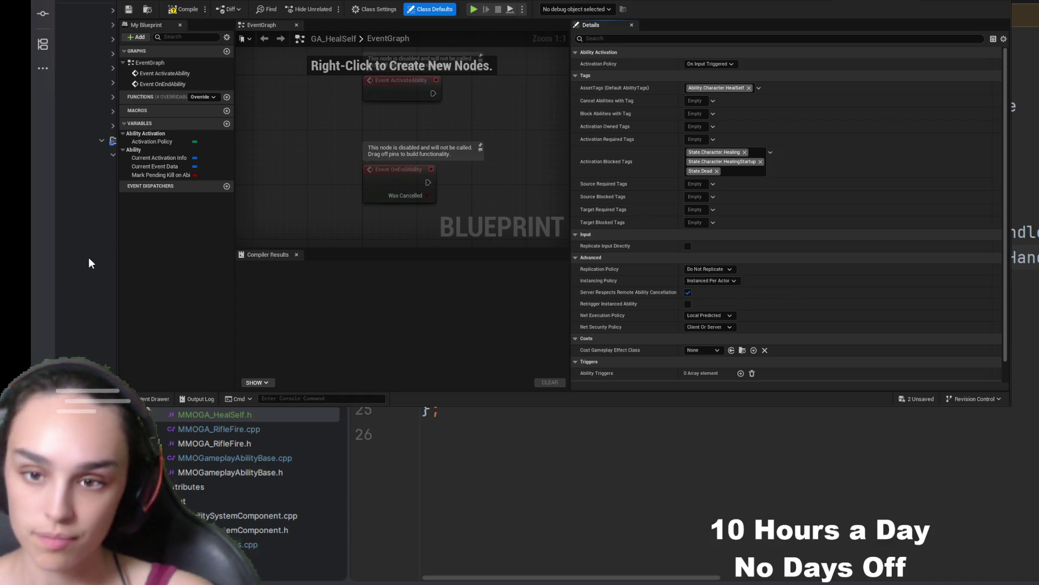
{"action": "key", "text": "ctrl+Tab"}
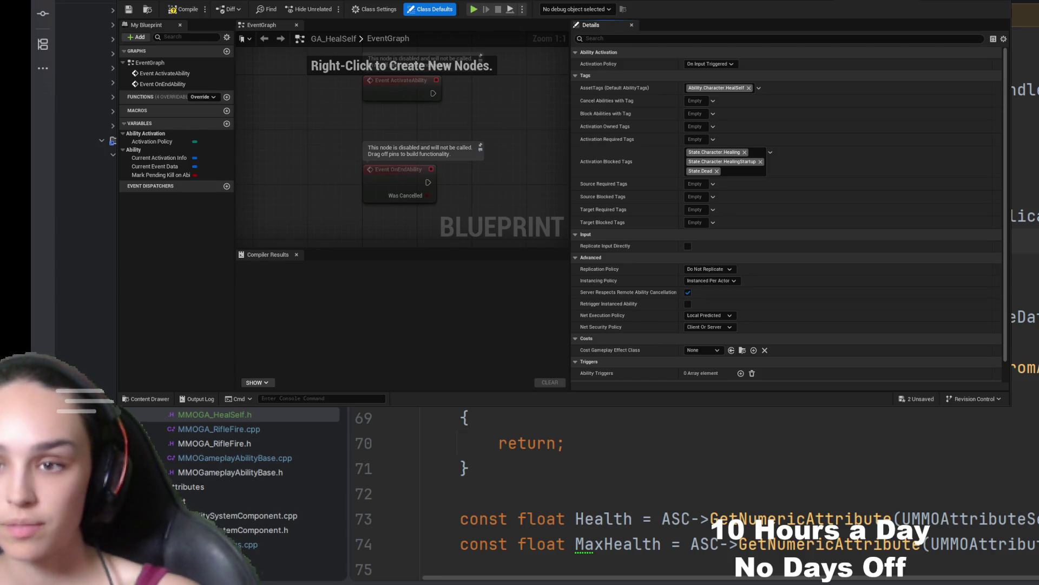
{"action": "key", "text": "ctrl+Tab"}
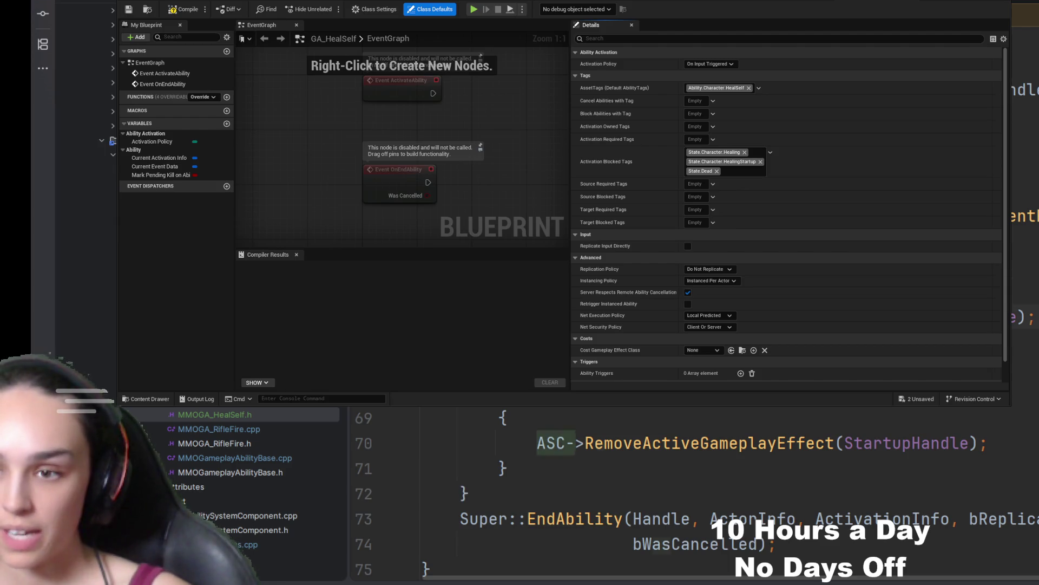
{"action": "left_click_drag", "start_coordinate": [536, 443], "coordinate": [988, 443]}
{"action": "scroll", "coordinate": [945, 445], "scroll_direction": "up", "scroll_amount": 5}
{"action": "scroll", "coordinate": [944, 445], "scroll_direction": "up", "scroll_amount": 5}
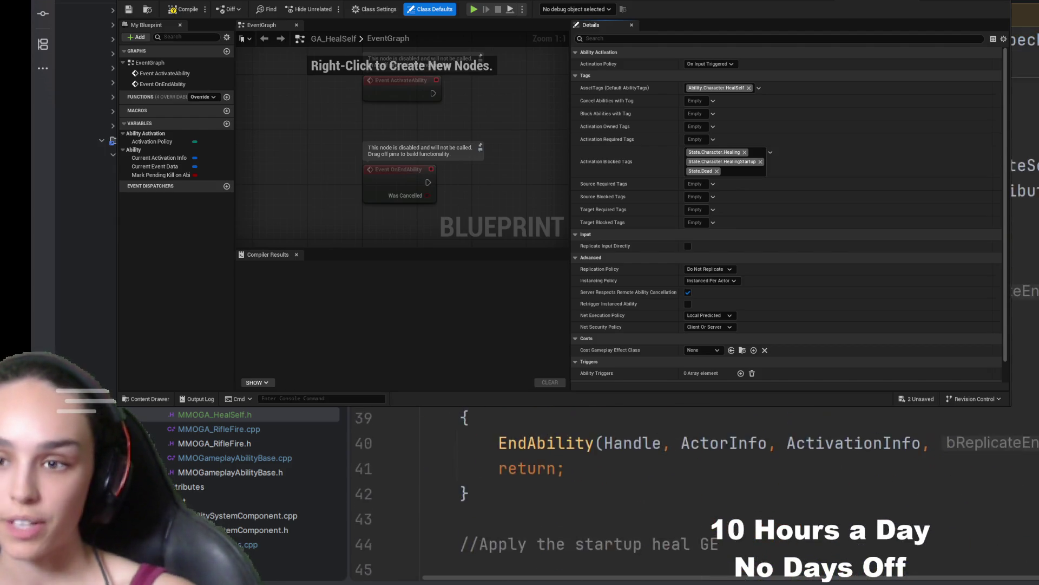
{"action": "scroll", "coordinate": [518, 428], "scroll_direction": "down", "scroll_amount": 3}
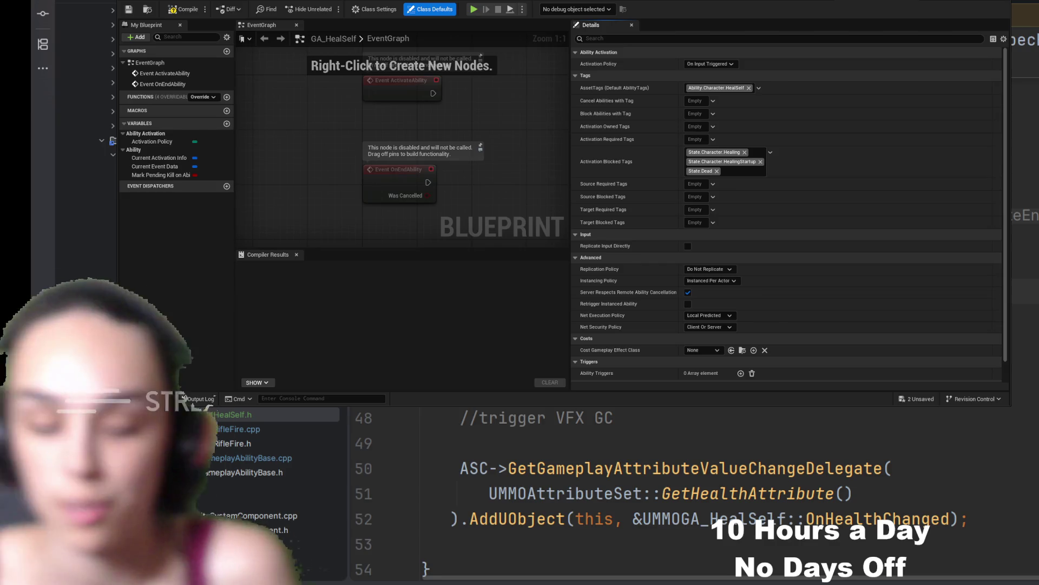
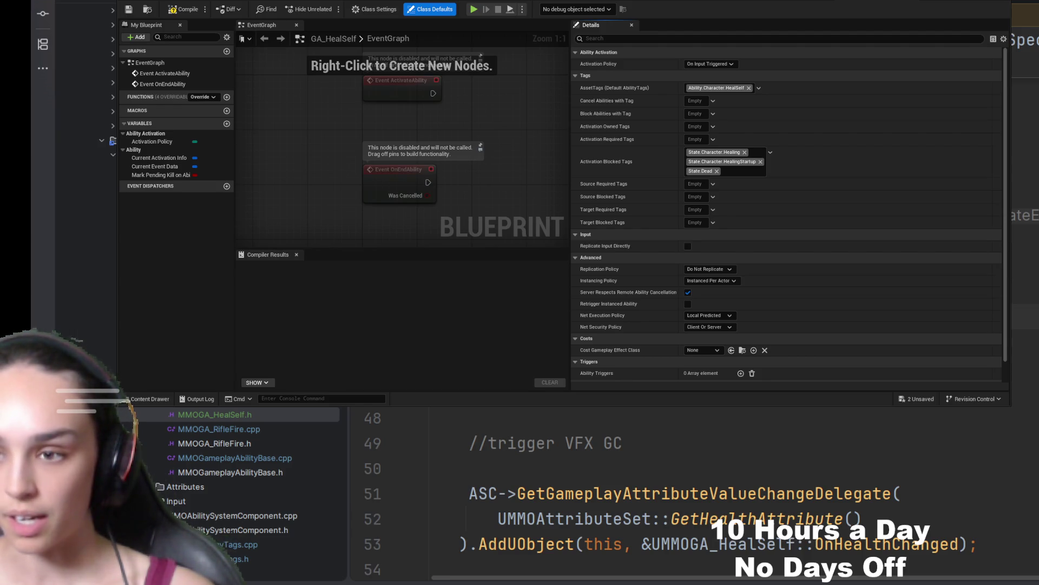
- Insert an empty line above the //apply heal over time GE comment, then check the surrounding lines
{"action": "key", "text": "Return"}
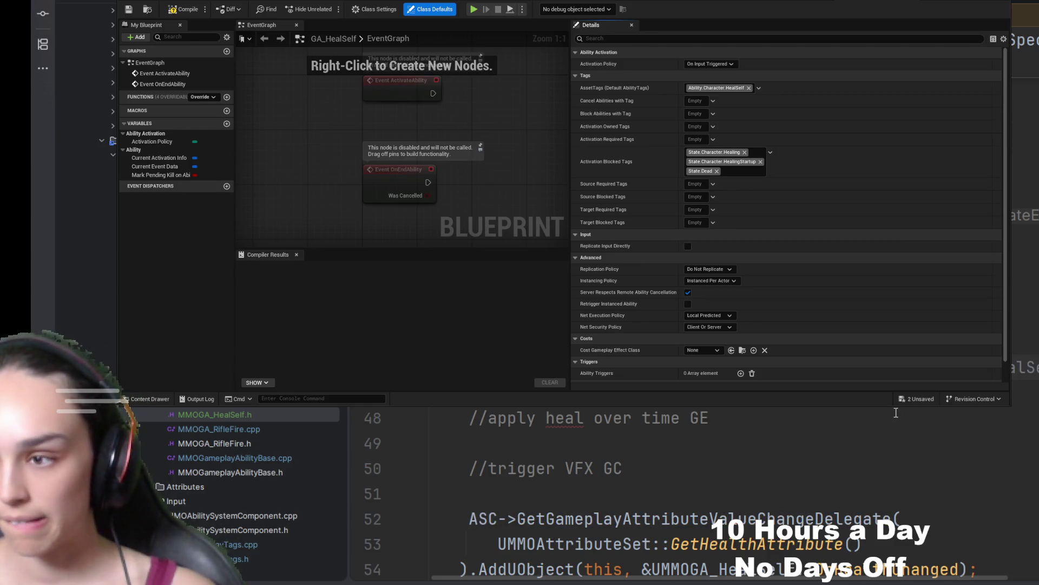
{"action": "scroll", "coordinate": [900, 421], "scroll_direction": "right", "scroll_amount": 3}
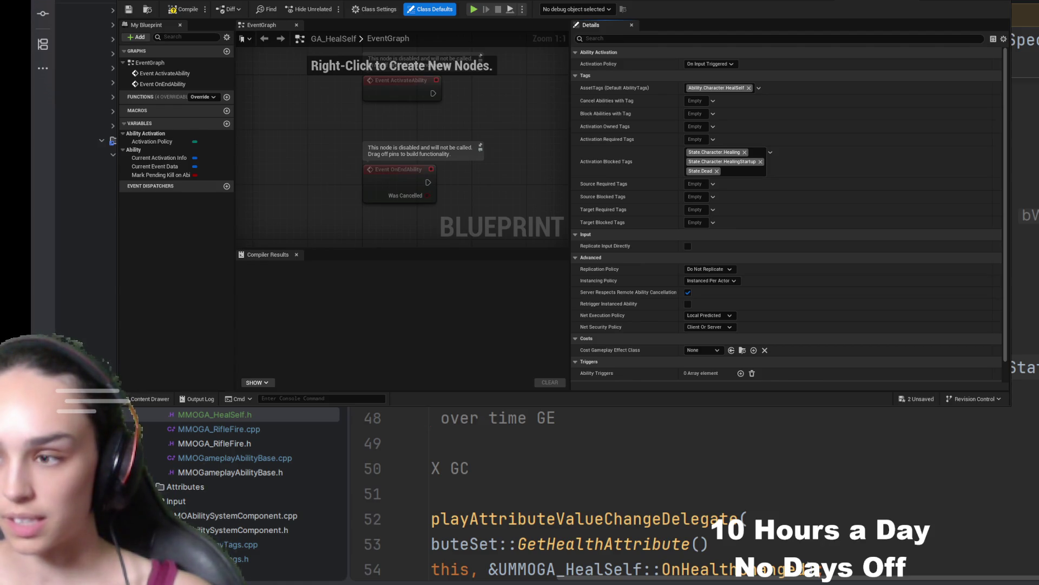
{"action": "scroll", "coordinate": [677, 492], "scroll_direction": "left", "scroll_amount": 3}
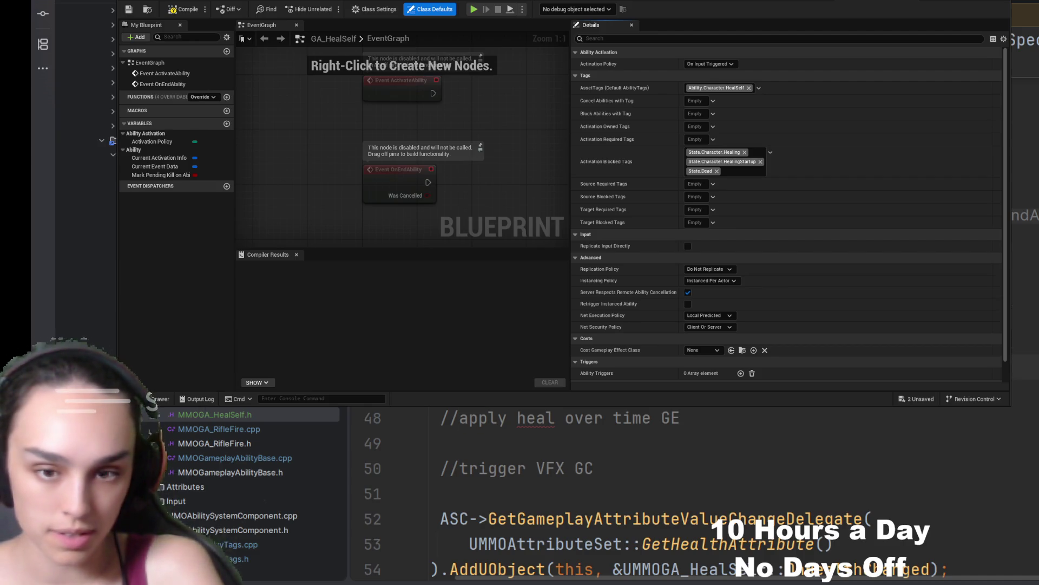
{"action": "scroll", "coordinate": [690, 428], "scroll_direction": "up", "scroll_amount": 9}
{"action": "left_click", "coordinate": [690, 428]}
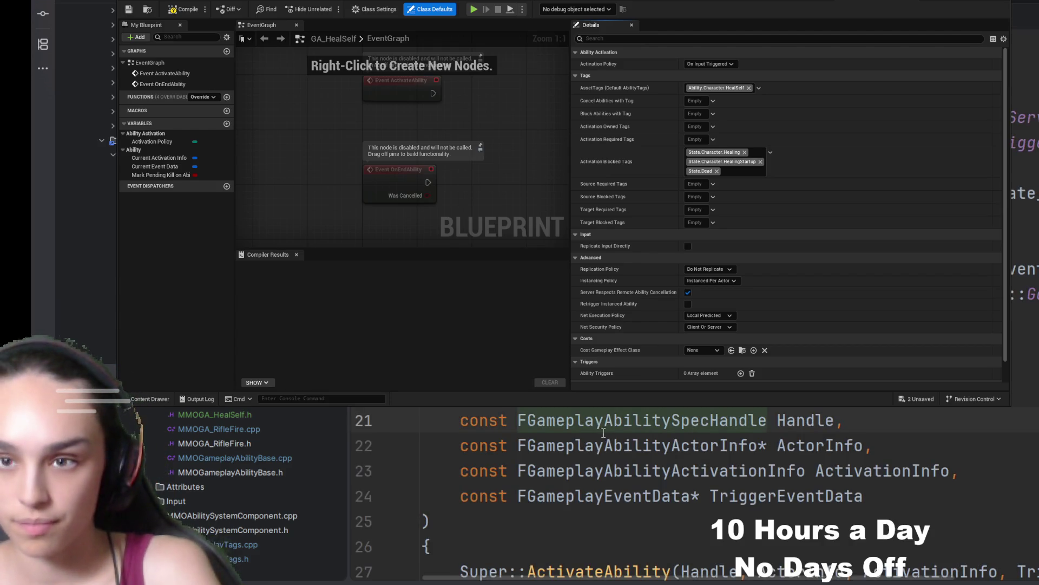
{"action": "left_click", "coordinate": [210, 430]}
{"action": "double_click", "coordinate": [210, 430]}
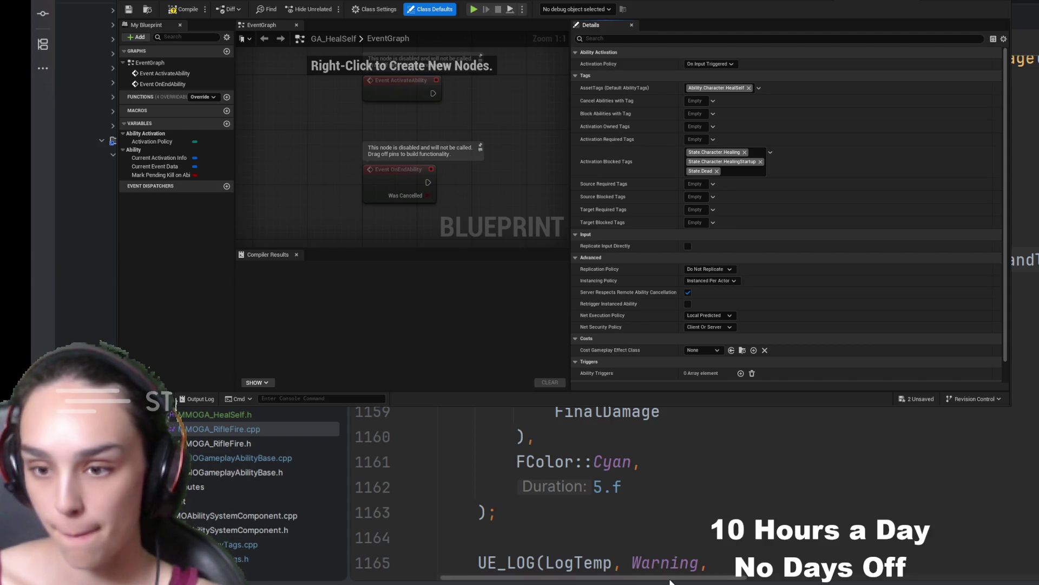
{"action": "scroll", "coordinate": [689, 492], "scroll_direction": "up", "scroll_amount": 1}
{"action": "scroll", "coordinate": [689, 492], "scroll_direction": "up", "scroll_amount": 2}
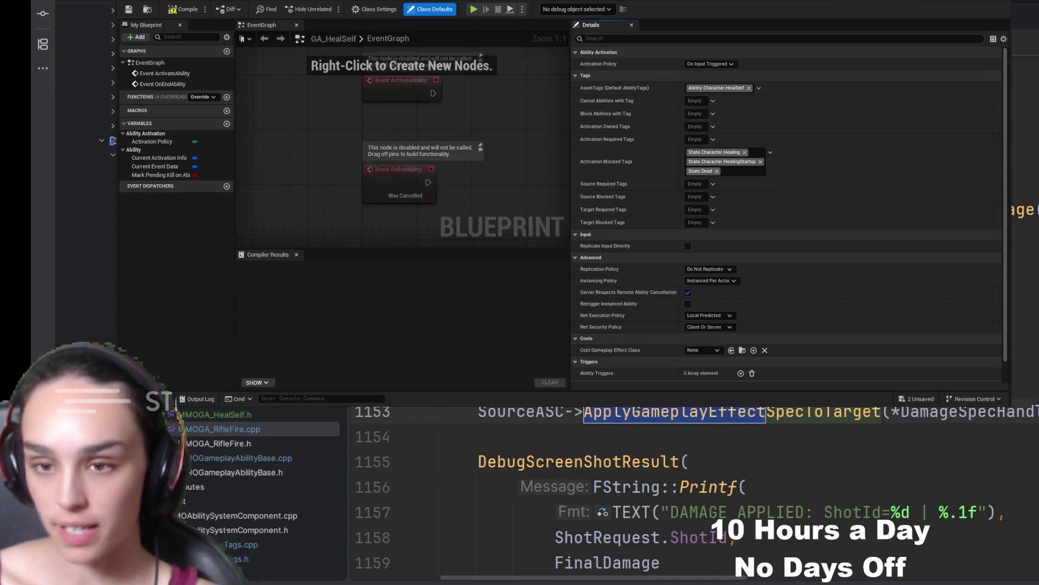
{"action": "scroll", "coordinate": [689, 492], "scroll_direction": "up", "scroll_amount": 3}
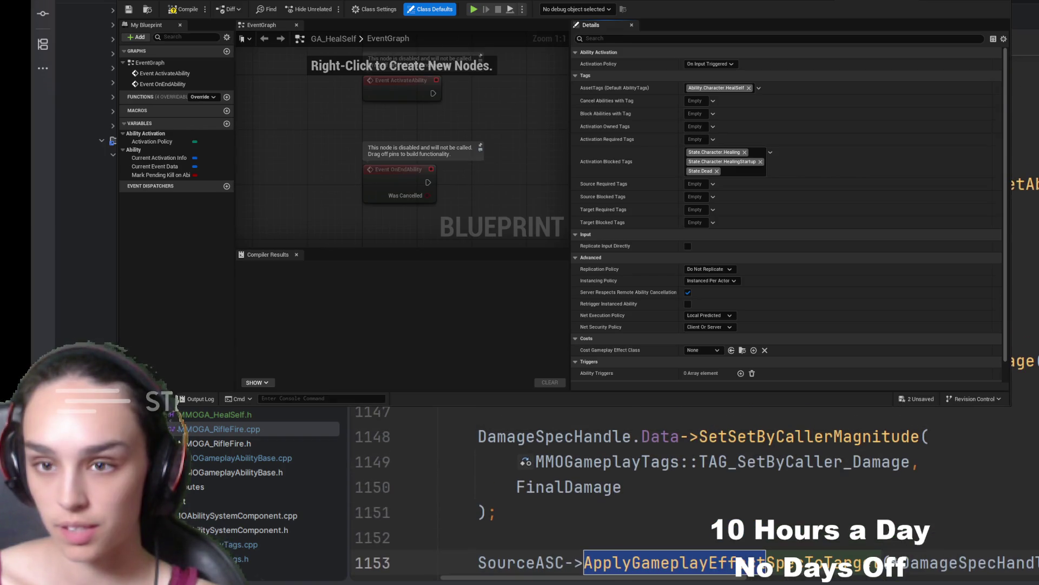
{"action": "double_click", "coordinate": [540, 439]}
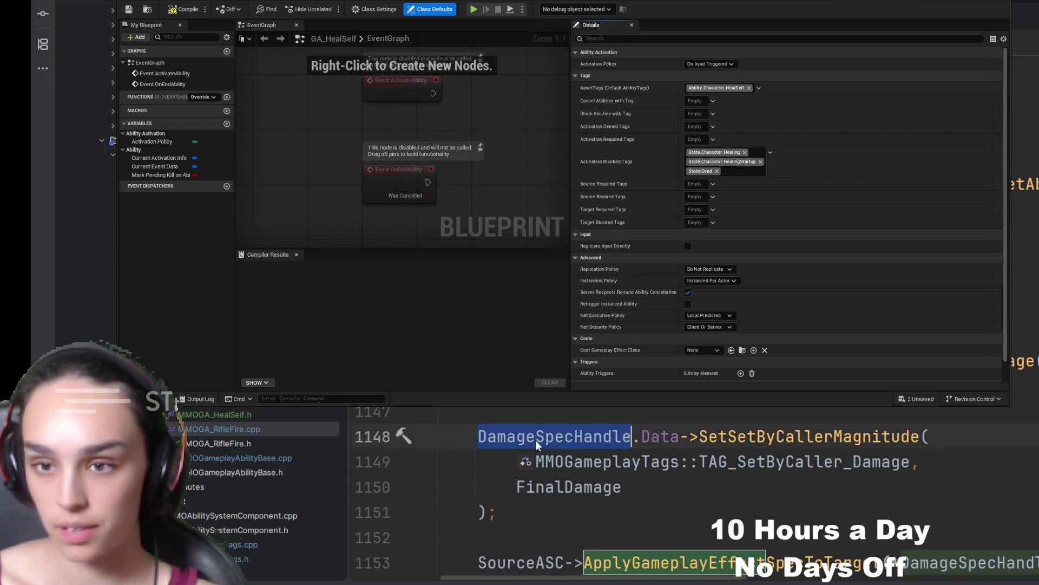
{"action": "left_click", "coordinate": [245, 407]}
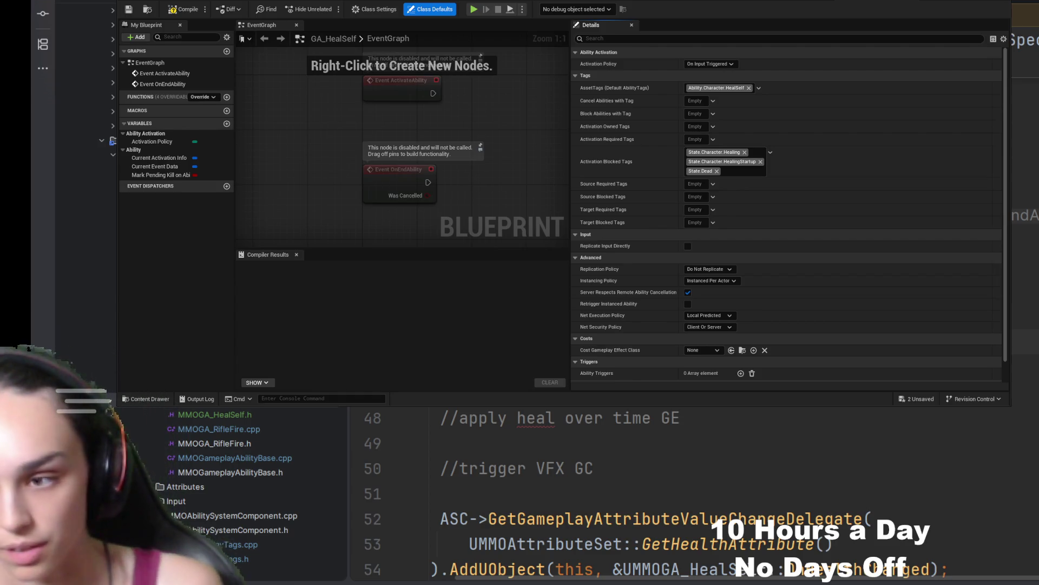
- Inspect ApplyGameplayEffect in the ability system component, then return to begin the StartupHandle apply-to-self line
{"action": "key", "text": "ctrl+alt+Left"}
{"action": "key", "text": "ctrl+alt+Left"}
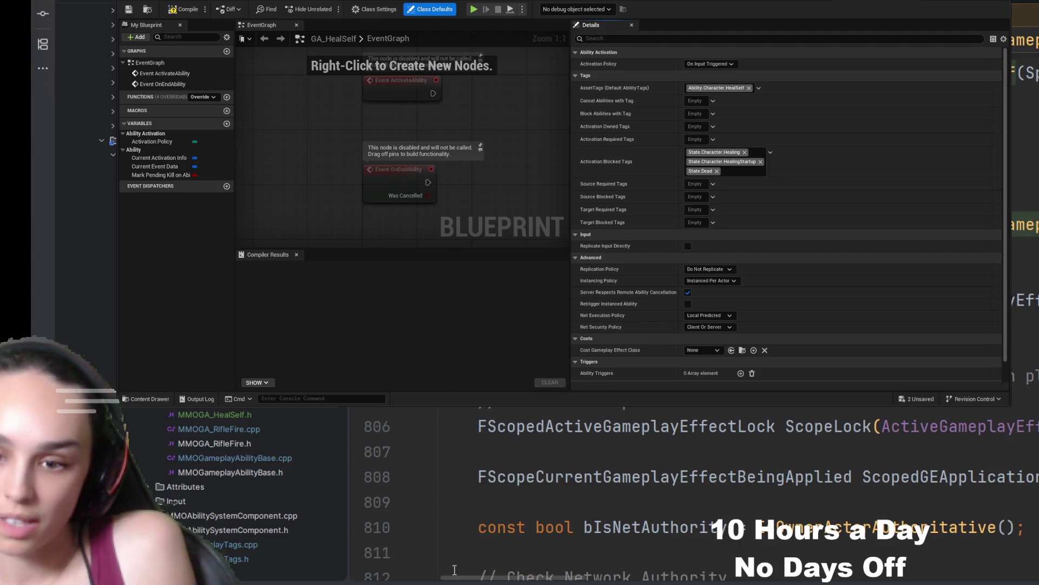
{"action": "mouse_move", "coordinate": [460, 575]}
{"action": "left_mouse_down"}
{"action": "mouse_move", "coordinate": [608, 563]}
{"action": "mouse_move", "coordinate": [582, 558]}
{"action": "left_mouse_up"}
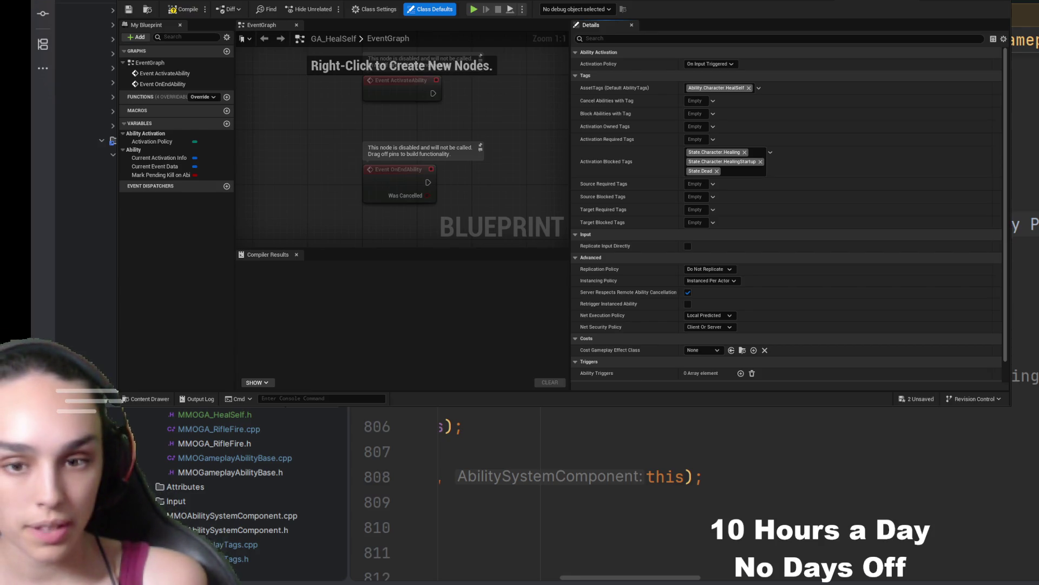
{"action": "key", "text": "ctrl+alt+Right"}
{"action": "key", "text": "ctrl+alt+Right"}
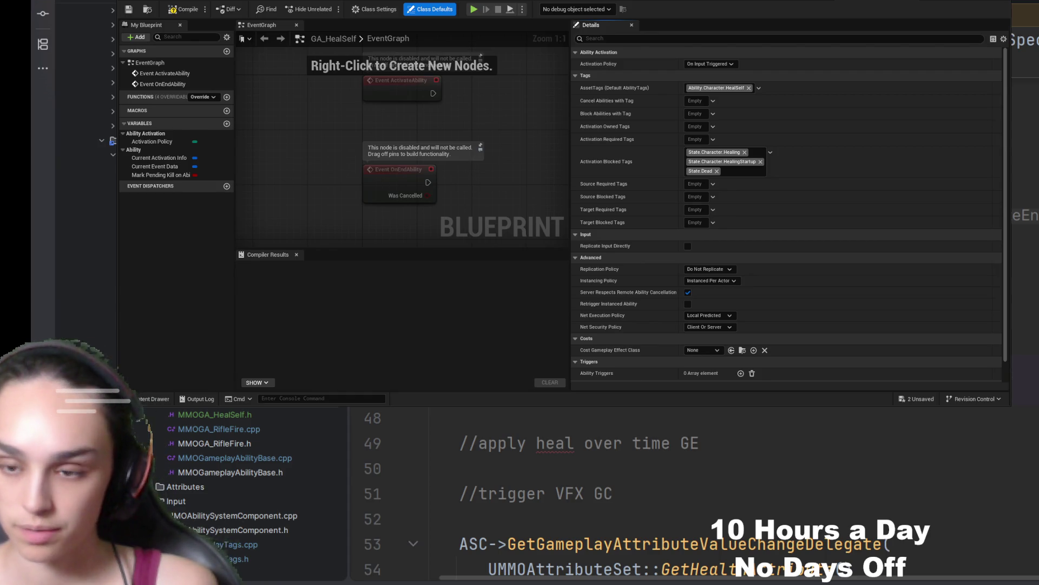
{"action": "key", "text": "Return"}
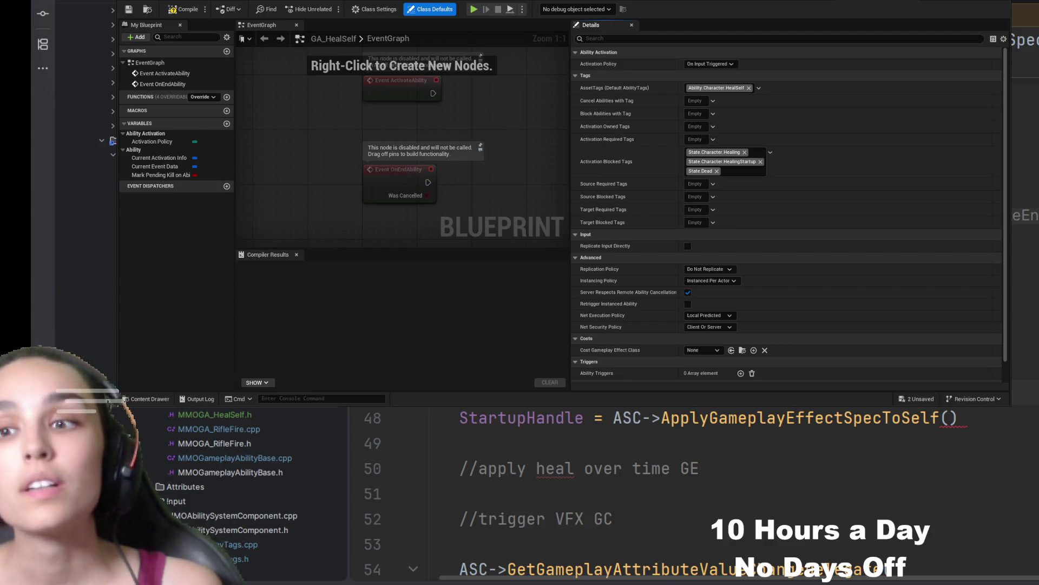
{"action": "type", "text": "StartupHandle = ASC->ApplyGameplayEffectSpecToSelf()"}
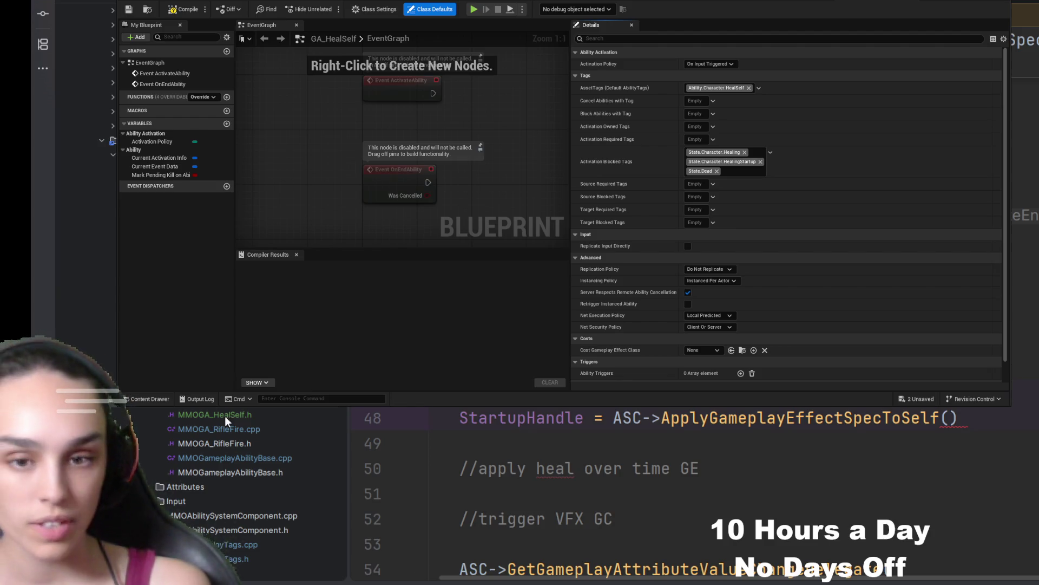
- Review the DamageSpecHandle effect code in MMOGA_RifleFire.cpp for comparison
{"action": "double_click", "coordinate": [230, 426]}
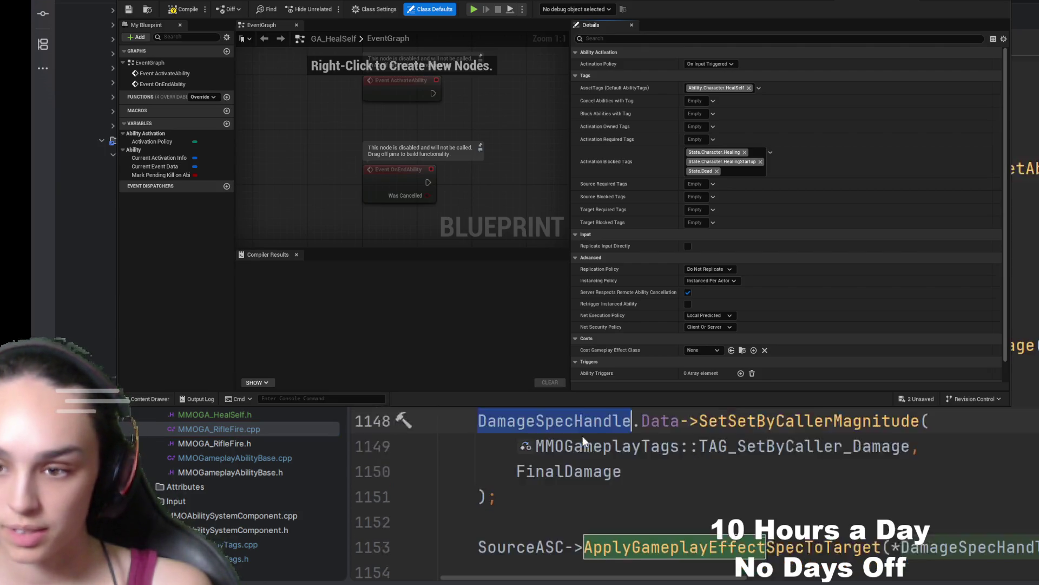
{"action": "scroll", "coordinate": [583, 436], "scroll_direction": "down", "scroll_amount": 1}
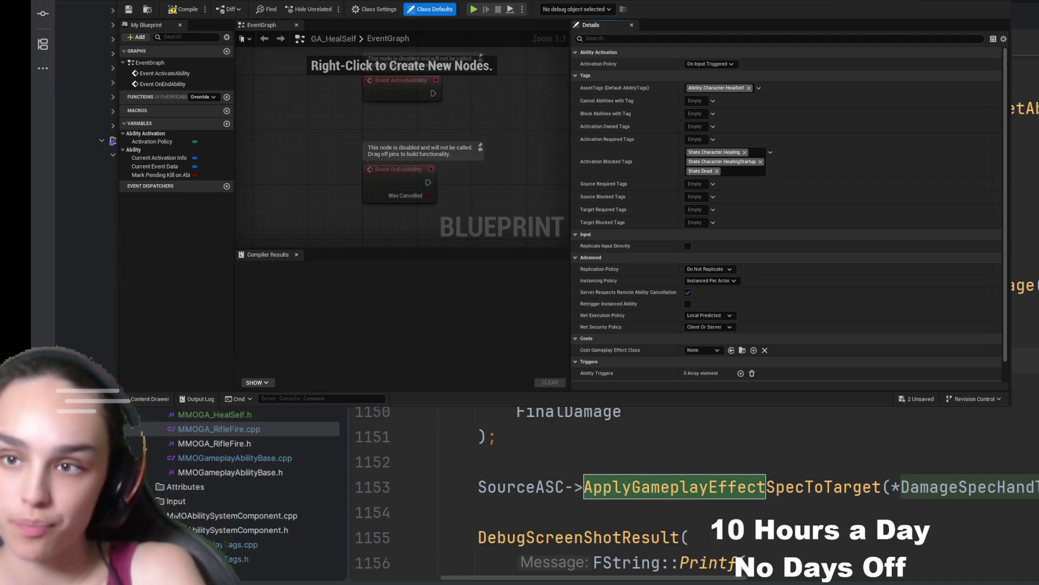
{"action": "key", "text": "shift+F3"}
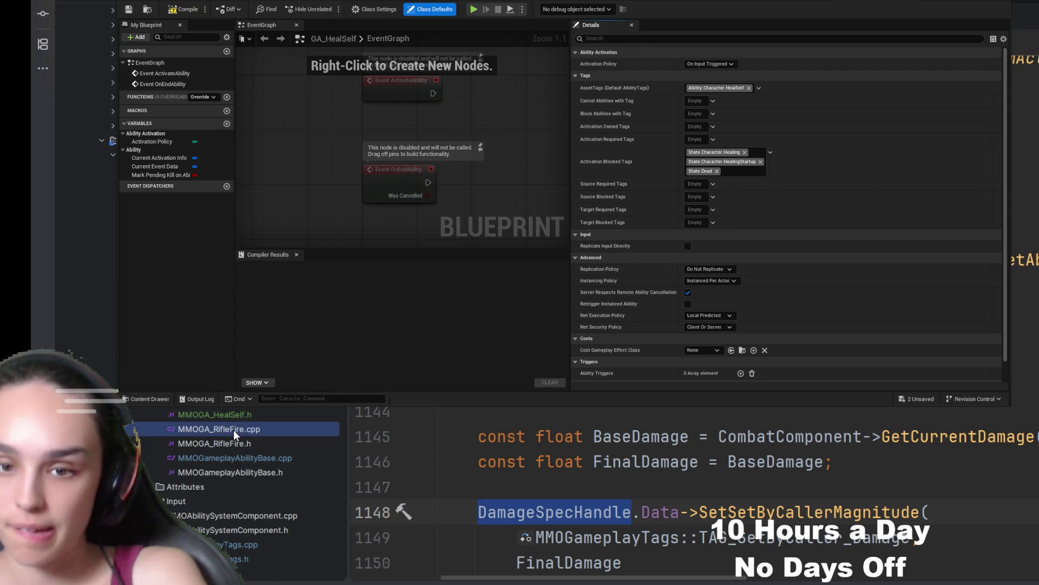
- Return to MMOGA_HealSelf.cpp and move the Unreal Editor window out of the way
{"action": "key", "text": "ctrl+Tab"}
{"action": "scroll", "coordinate": [627, 421], "scroll_direction": "down", "scroll_amount": 3}
{"action": "scroll", "coordinate": [627, 421], "scroll_direction": "down", "scroll_amount": 3}
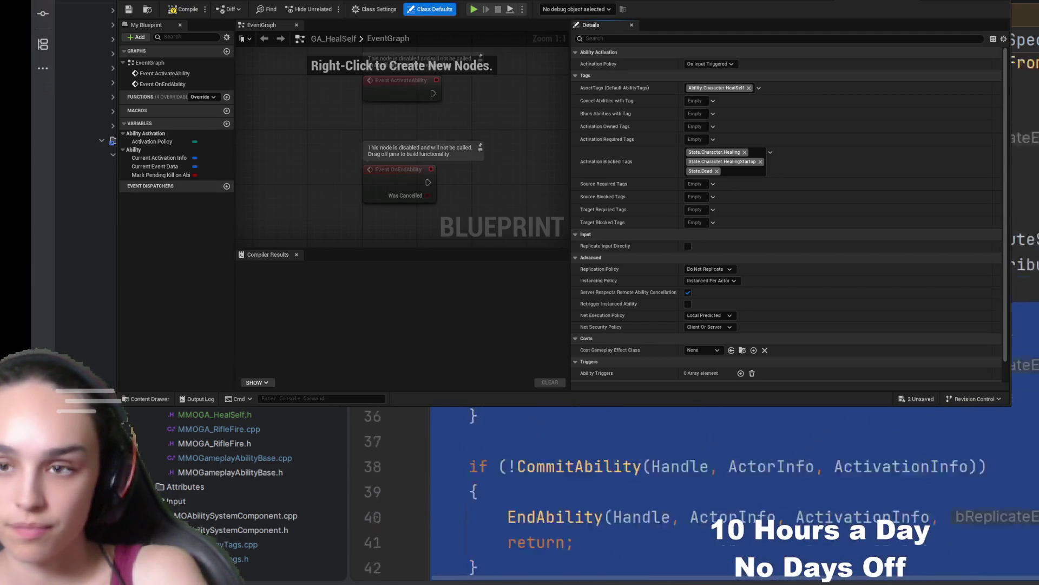
{"action": "scroll", "coordinate": [710, 524], "scroll_direction": "up", "scroll_amount": 6}
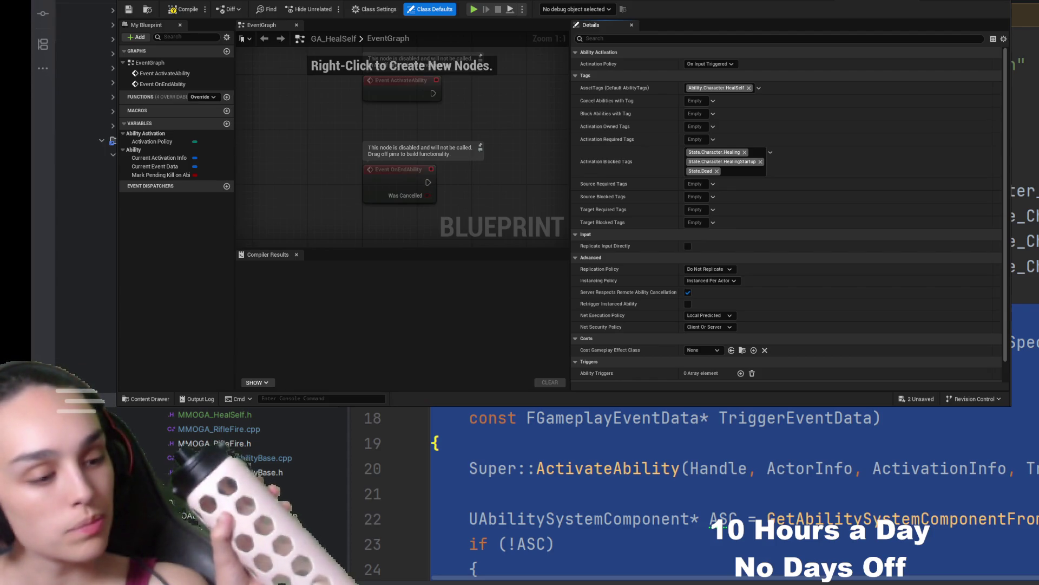
{"action": "key", "text": "alt+Tab"}
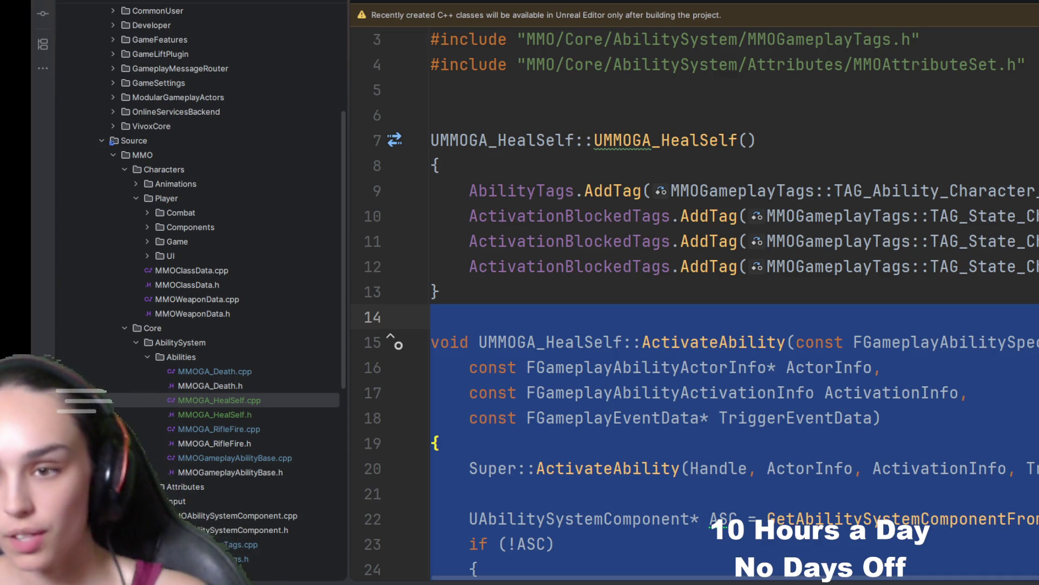
- In MMOGA_HealSelf.h, add a protected: section with EditDefaultsOnly HealStartupEffectClass and HealOverTimeEffectClass properties under Category "Heal"
{"action": "left_click", "coordinate": [816, 328]}
{"action": "key", "text": "ctrl+alt+Home"}
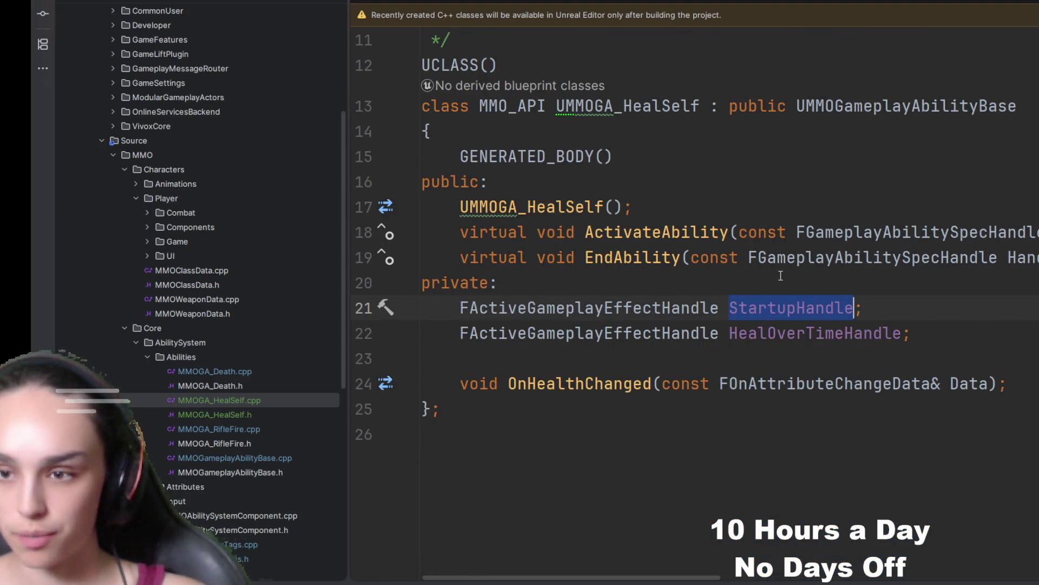
{"action": "left_click", "coordinate": [426, 282]}
{"action": "key", "text": "Return"}
{"action": "key", "text": "Return"}
{"action": "key", "text": "Up"}
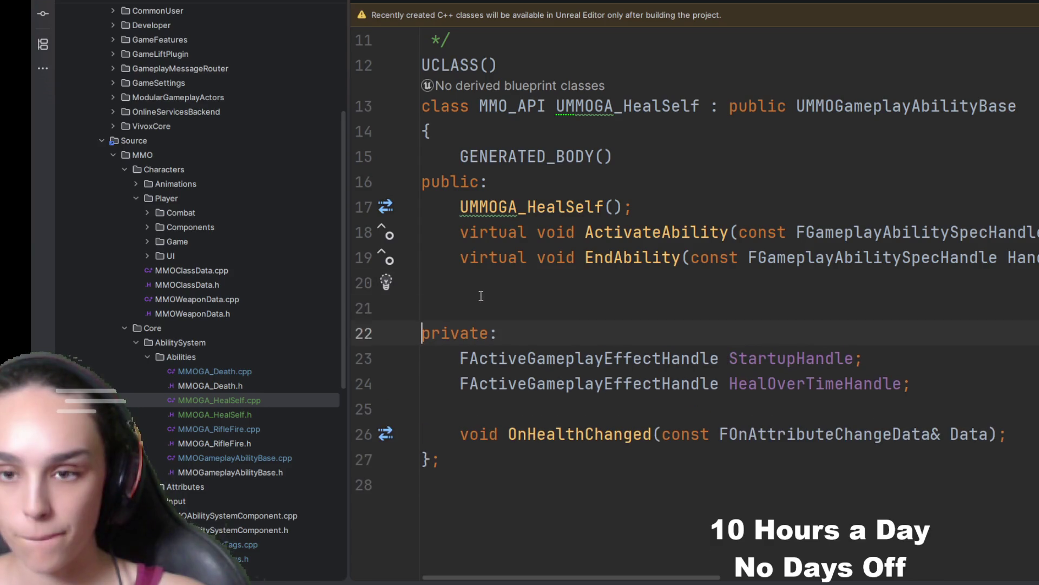
{"action": "type", "text": "p"}
{"action": "type", "text": "rotected:"}
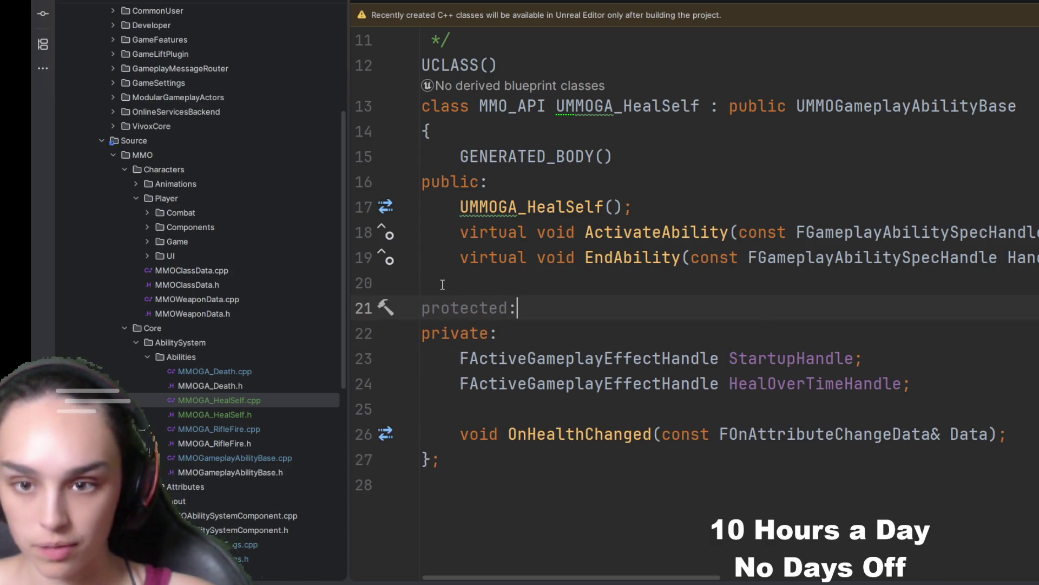
{"action": "key", "text": "Return"}
{"action": "type", "text": "UPROPERTY(EditDefaultsOnly, Category=\"Heal\")     TSubclassOf<UGameplayEffect> HealStartupEffectClass;      UPROPERTY(EditDefaultsOnly, Category=\"Heal\")     TSubclassOf<UGameplayEffect> HealOverTimeEffectClass;"}
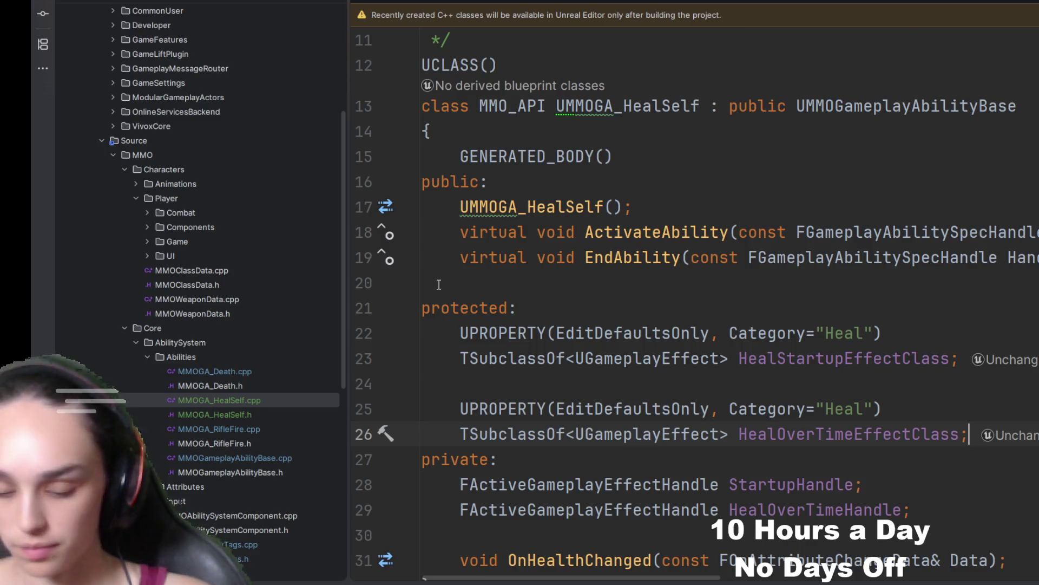
{"action": "key", "text": "ctrl+Tab"}
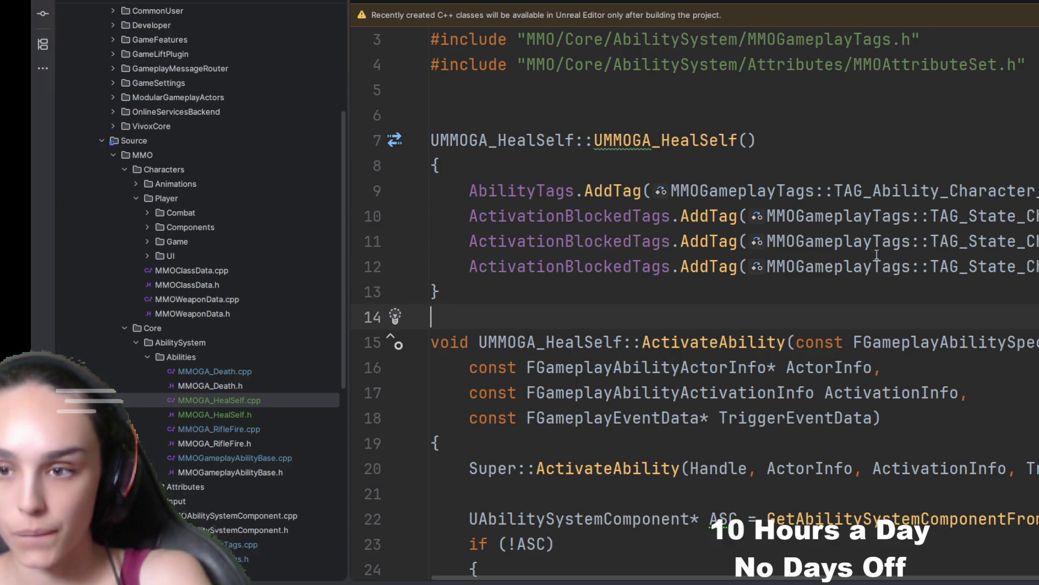
- Replace the startup GE placeholder with an ApplyGameplayEffectToOwner call for HealStartupEffectClass stored in StartupHandle
{"action": "scroll", "coordinate": [865, 278], "scroll_direction": "down", "scroll_amount": 6}
{"action": "scroll", "coordinate": [865, 278], "scroll_direction": "down", "scroll_amount": 5}
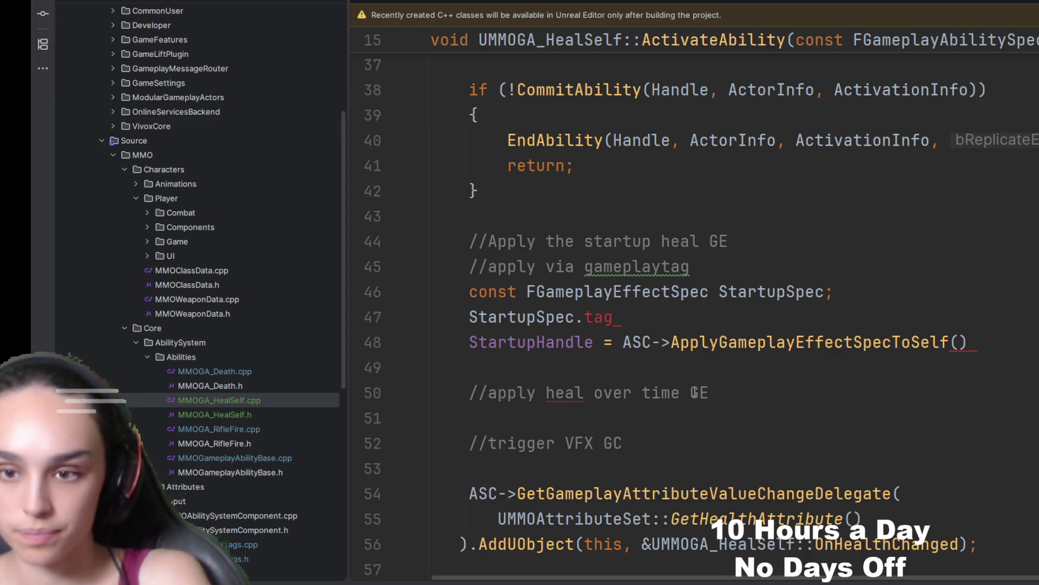
{"action": "mouse_move", "coordinate": [970, 343]}
{"action": "left_mouse_down"}
{"action": "mouse_move", "coordinate": [342, 298]}
{"action": "mouse_move", "coordinate": [338, 252]}
{"action": "left_mouse_up"}
{"action": "key", "text": "ctrl+v"}
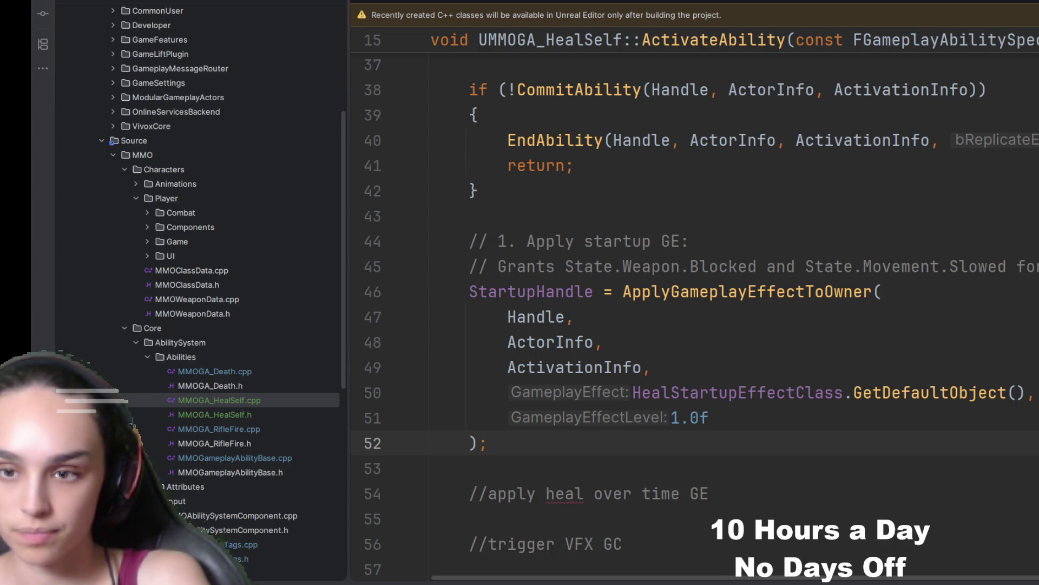
- Replace the heal-over-time placeholder with a block applying HealOverTimeEffectClass into HealOverTimeHandle
{"action": "scroll", "coordinate": [726, 412], "scroll_direction": "down", "scroll_amount": 3}
{"action": "left_click_drag", "start_coordinate": [728, 417], "coordinate": [417, 428]}
{"action": "key", "text": "ctrl+v"}
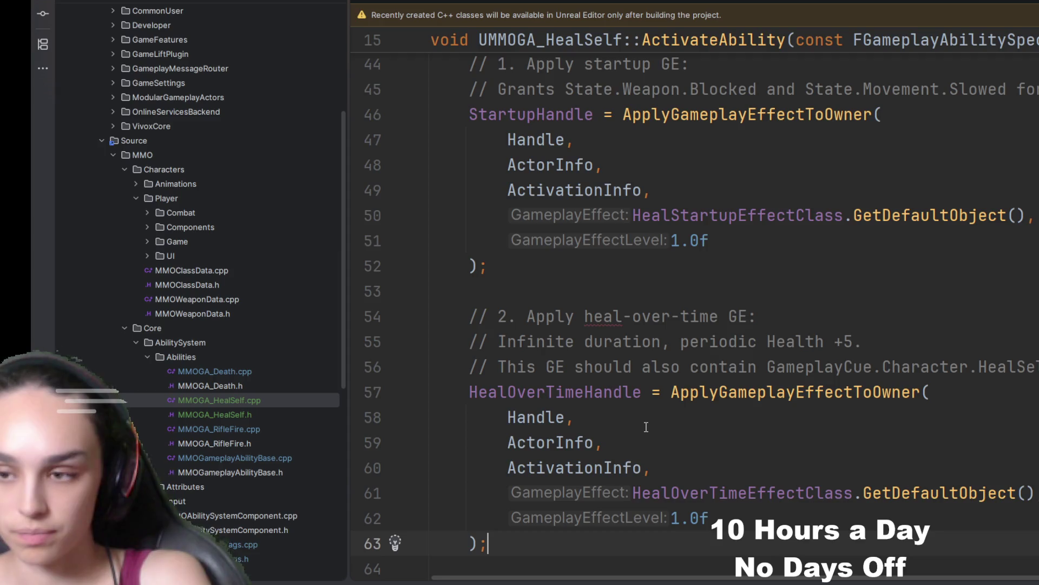
- Change 'should' to 'will' in the heal-over-time comment about GameplayCue.Character.HealSelf
{"action": "scroll", "coordinate": [694, 418], "scroll_direction": "down", "scroll_amount": 1}
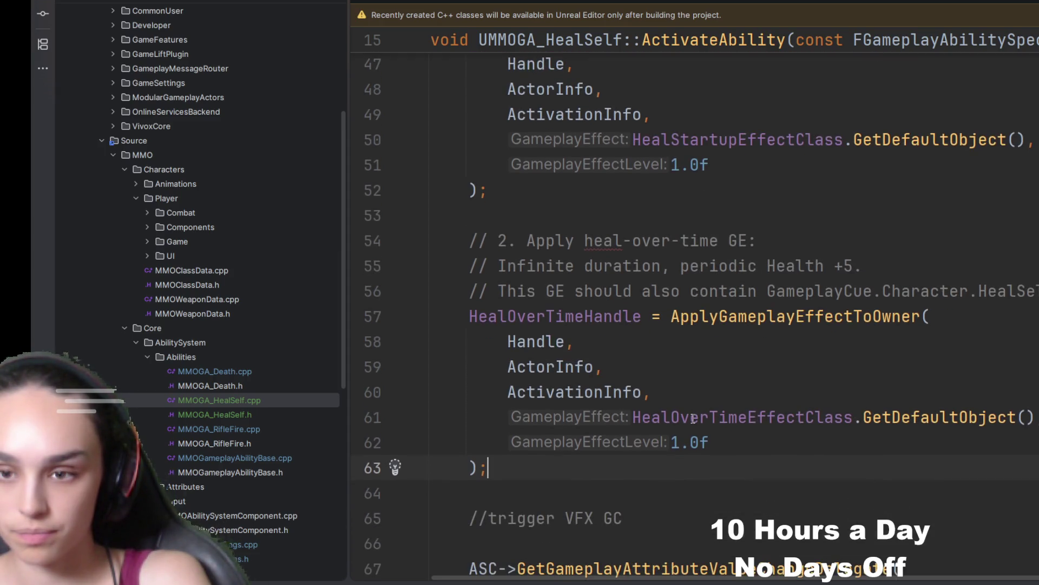
{"action": "left_click", "coordinate": [613, 291]}
{"action": "double_click", "coordinate": [614, 291]}
{"action": "type", "text": "will"}
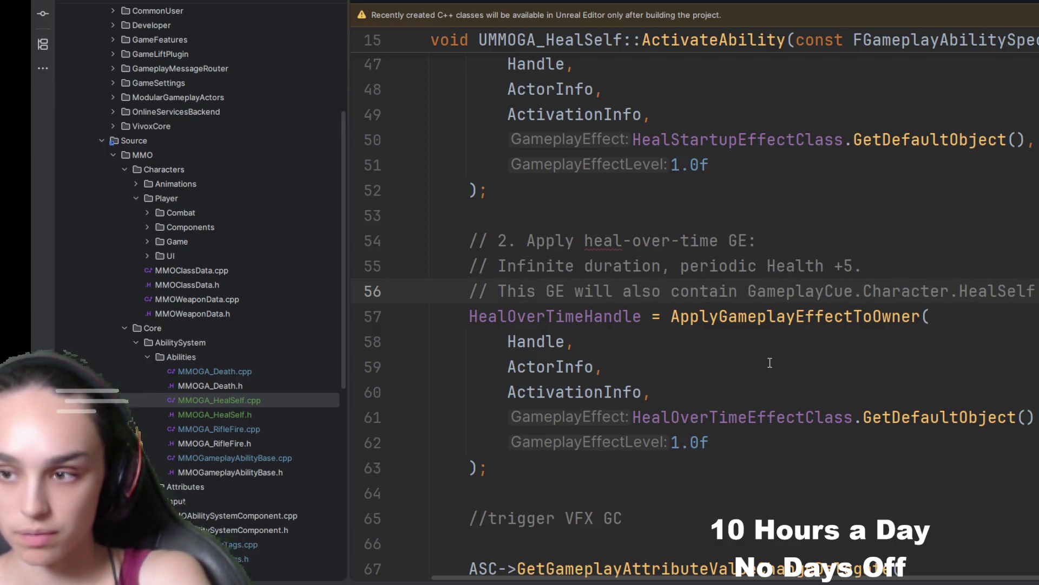
- Scroll down to EndAbility and locate the boundaries of its ASC block
{"action": "scroll", "coordinate": [770, 362], "scroll_direction": "down", "scroll_amount": 2}
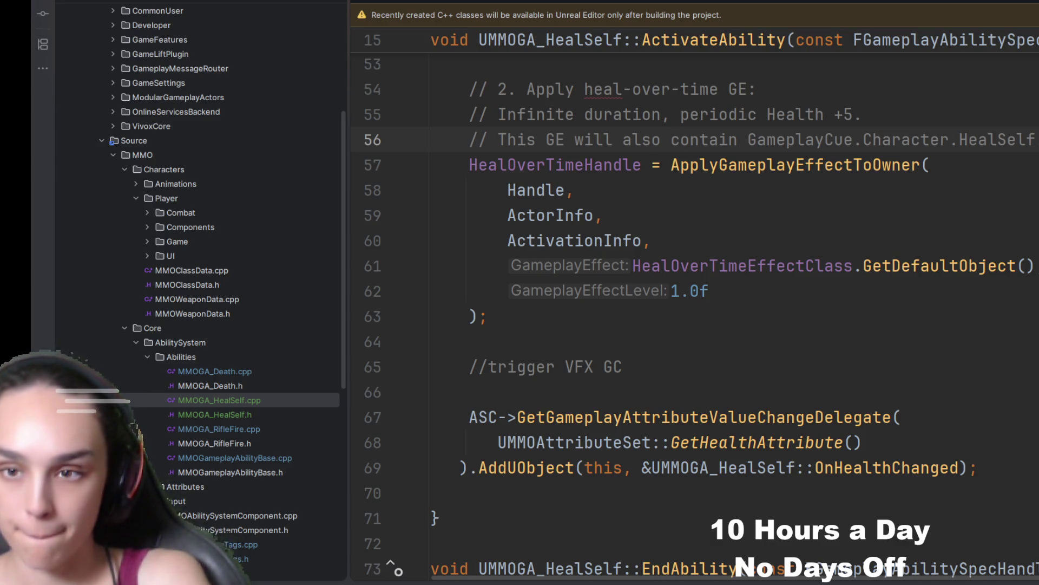
{"action": "scroll", "coordinate": [699, 393], "scroll_direction": "down", "scroll_amount": 8}
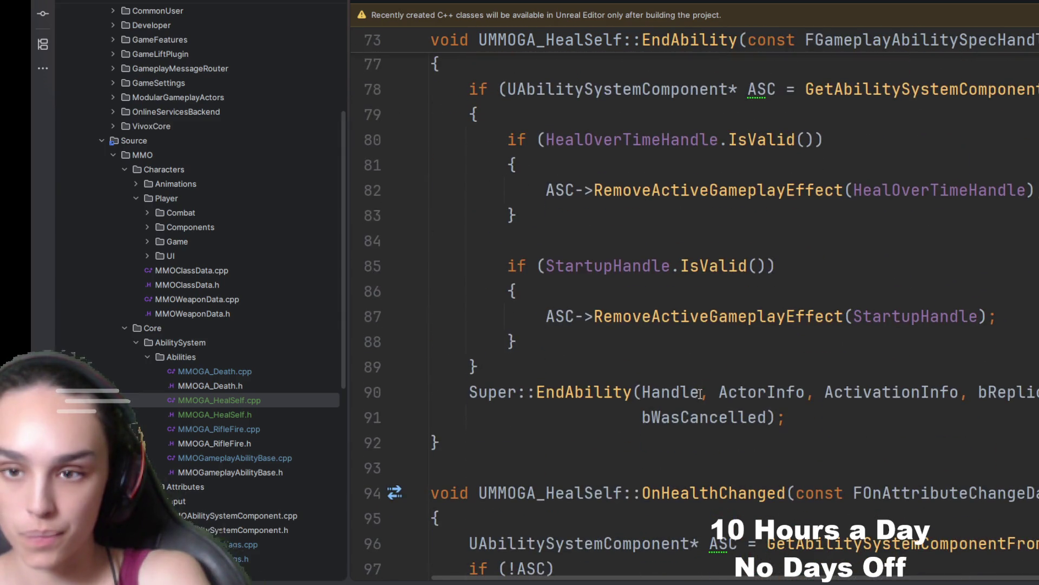
{"action": "left_click", "coordinate": [615, 357]}
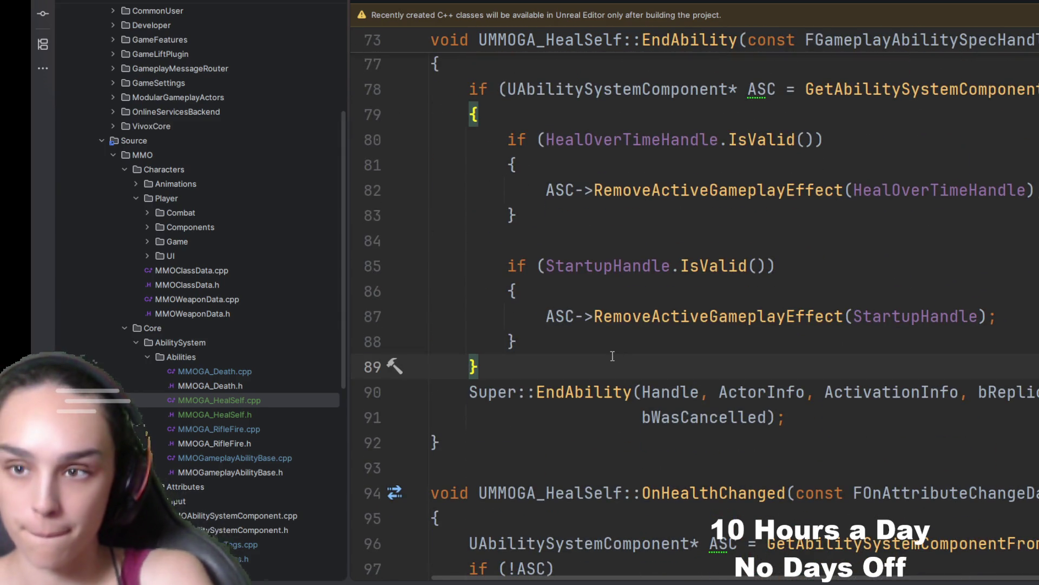
{"action": "left_click", "coordinate": [547, 115]}
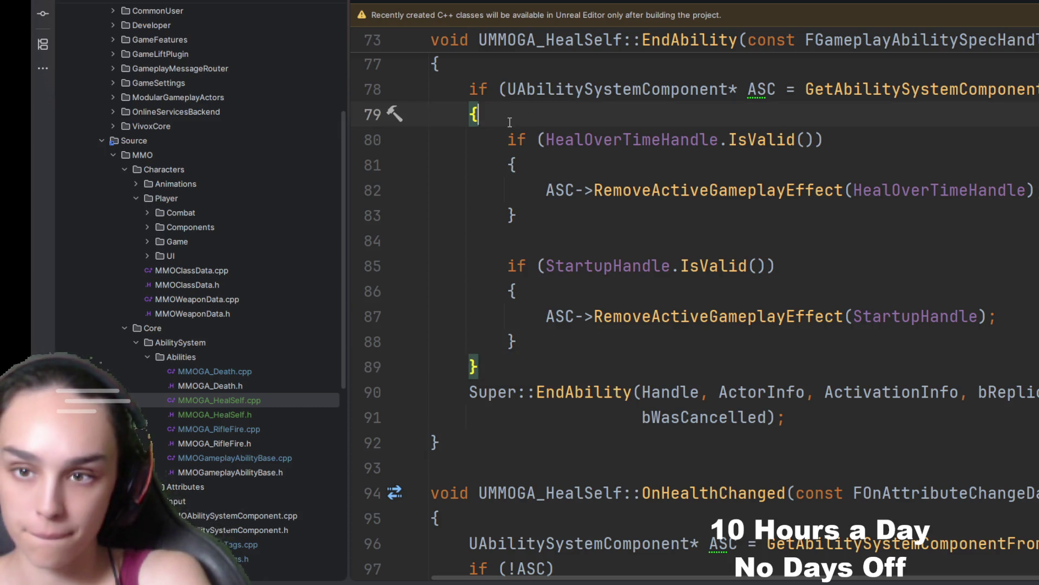
- Paste the health-change delegate cleanup if-block into EndAbility's ASC block
{"action": "key", "text": "Return"}
{"action": "type", "text": "if (HealthChangedDelegateHandle.IsValid())         {             ASC->GetGameplayAttributeValueChangeDelegate(                 UMMOAttributeSet::GetHealthAttribute()             ).Remove(HealthChangedDelegateHandle);              HealthChangedDelegateHandle.Reset();         }"}
{"action": "scroll", "coordinate": [629, 363], "scroll_direction": "up", "scroll_amount": 9}
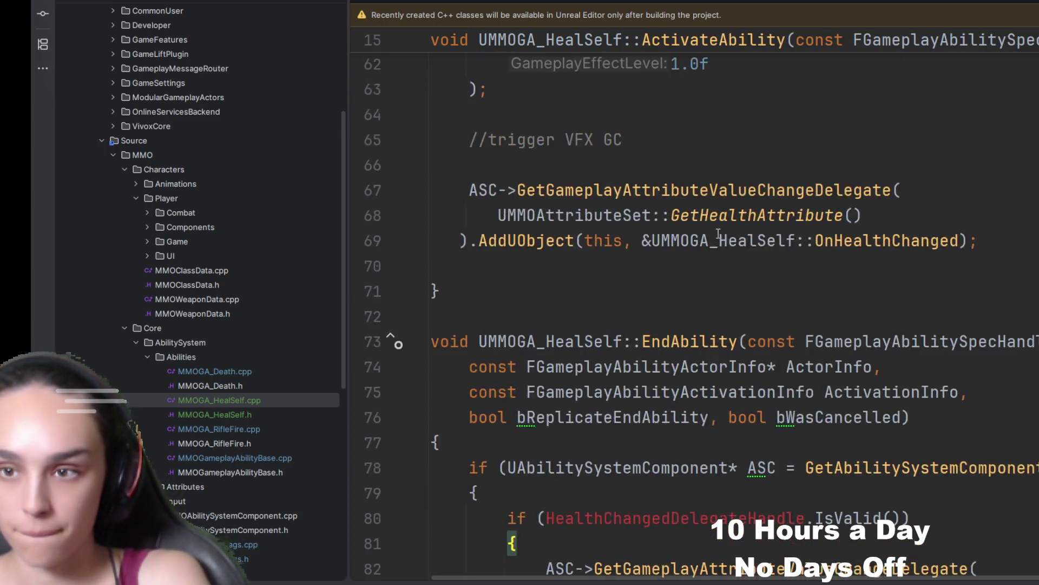
{"action": "scroll", "coordinate": [629, 363], "scroll_direction": "down", "scroll_amount": 2}
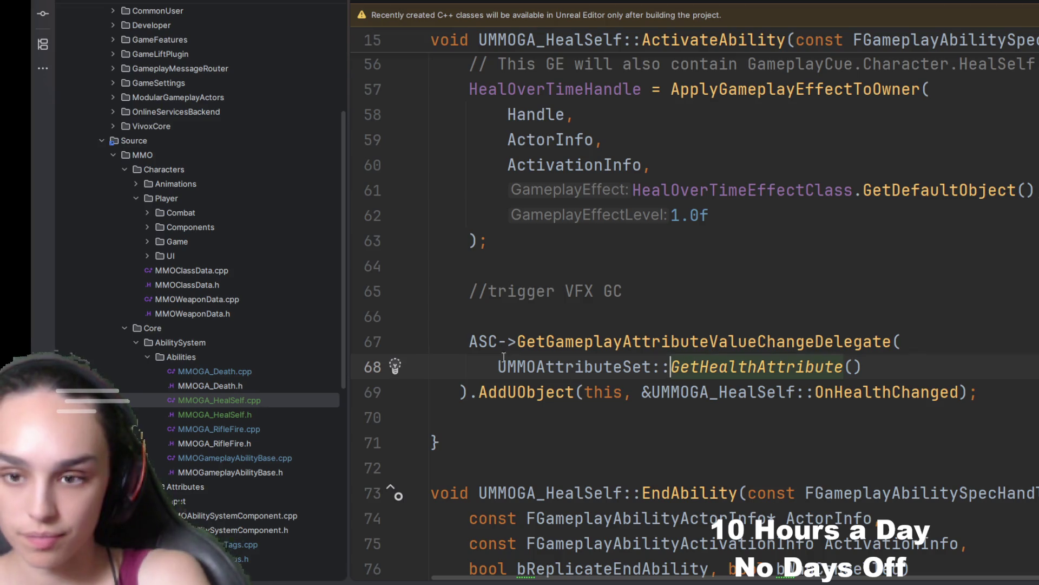
- Declare FDelegateHandle HealthChangedDelegateHandle below HealOverTimeHandle in the HealSelf header
{"action": "key", "text": "ctrl+Tab"}
{"action": "scroll", "coordinate": [693, 293], "scroll_direction": "down", "scroll_amount": 3}
{"action": "left_click", "coordinate": [921, 333]}
{"action": "key", "text": "Return"}
{"action": "key", "text": "Tab"}
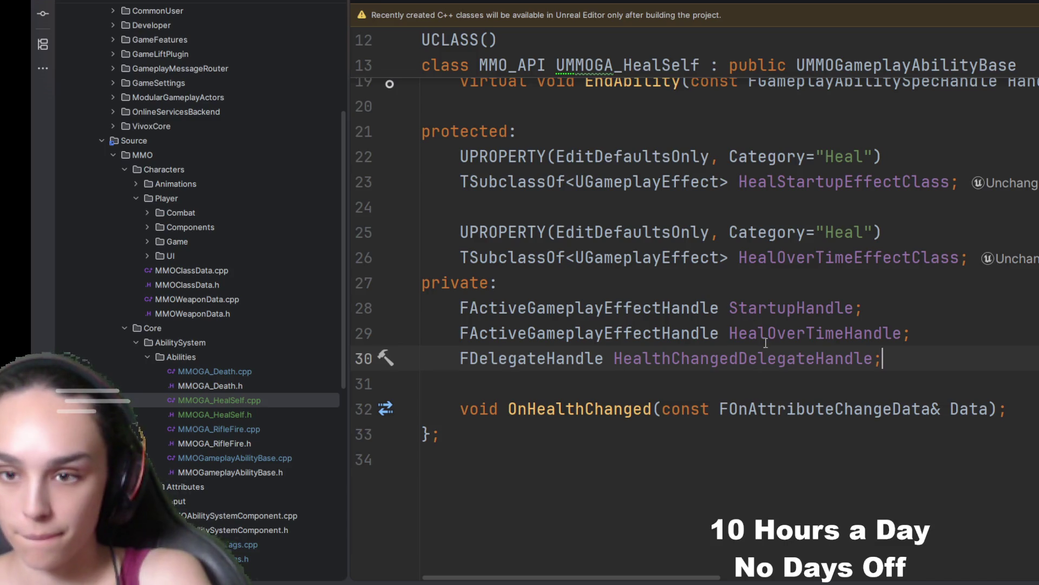
- Assign the health-change delegate binding to HealthChangedDelegateHandle in MMOGA_HealSelf.cpp
{"action": "double_click", "coordinate": [755, 352]}
{"action": "key", "text": "ctrl+c"}
{"action": "key", "text": "ctrl+Tab"}
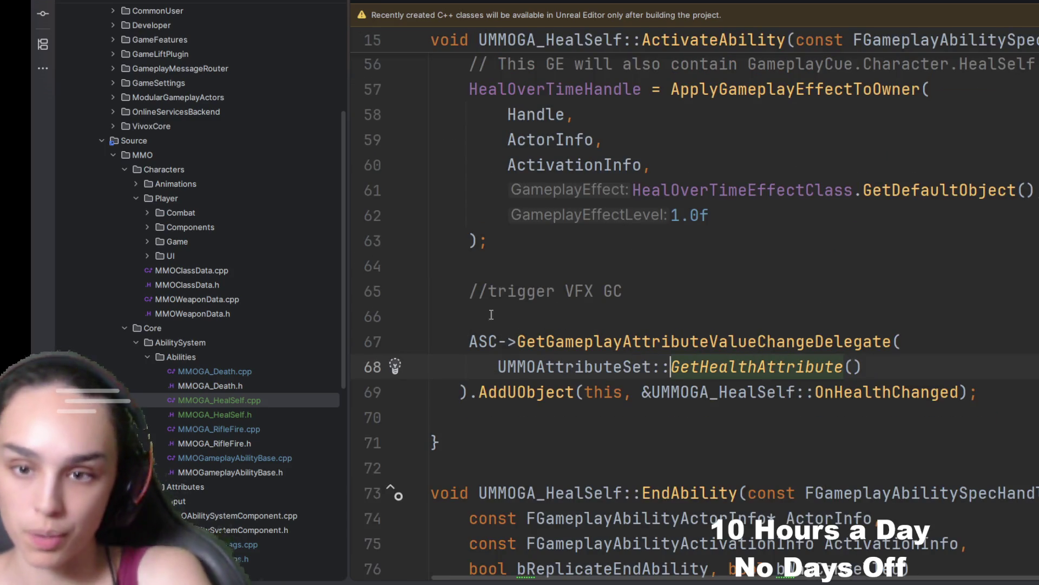
{"action": "left_click", "coordinate": [468, 341]}
{"action": "key", "text": "ctrl+v"}
{"action": "type", "text": "="}
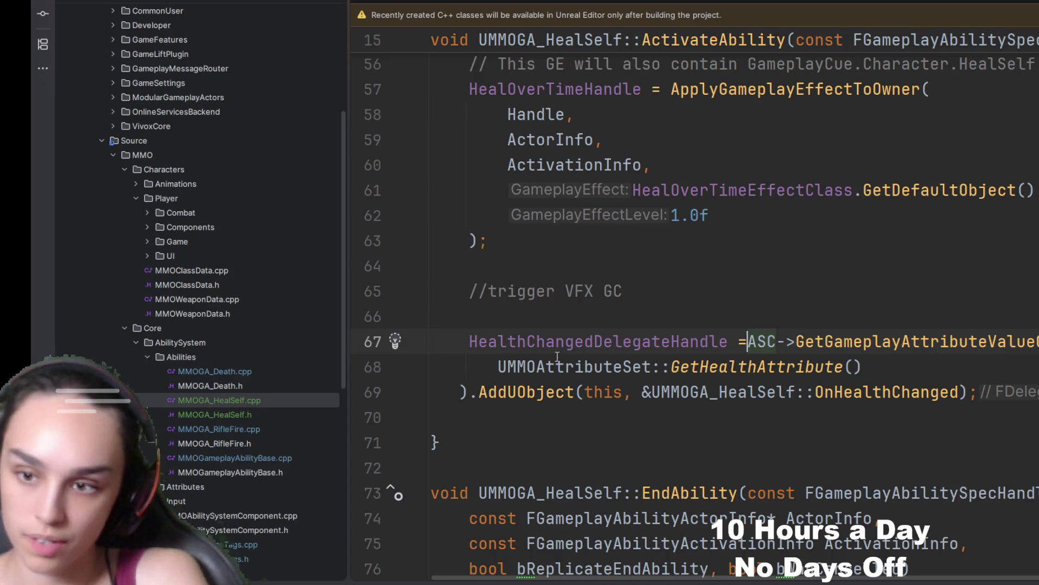
{"action": "scroll", "coordinate": [771, 345], "scroll_direction": "down", "scroll_amount": 6}
{"action": "scroll", "coordinate": [772, 345], "scroll_direction": "down", "scroll_amount": 3}
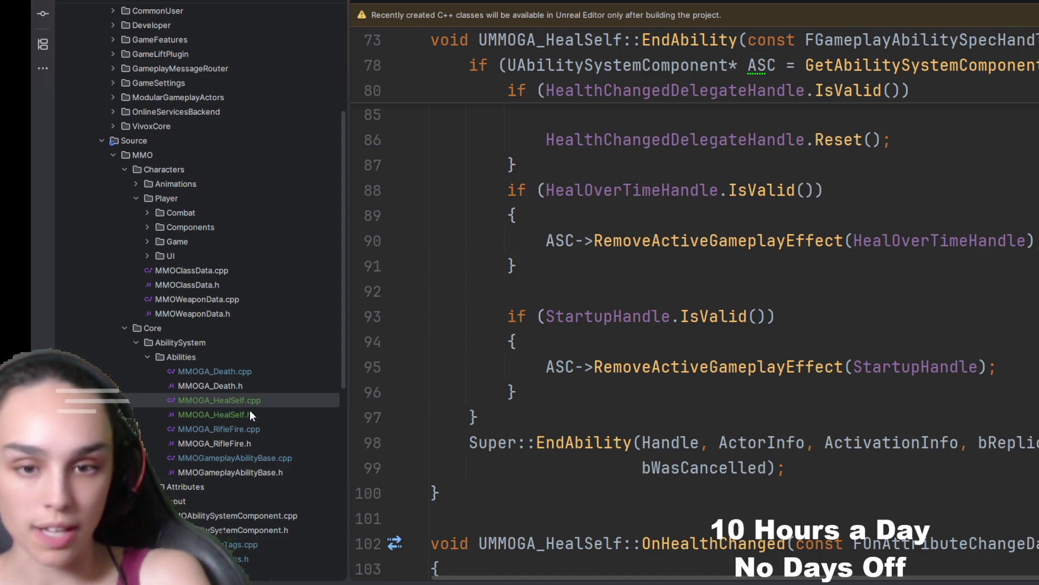
{"action": "double_click", "coordinate": [255, 429]}
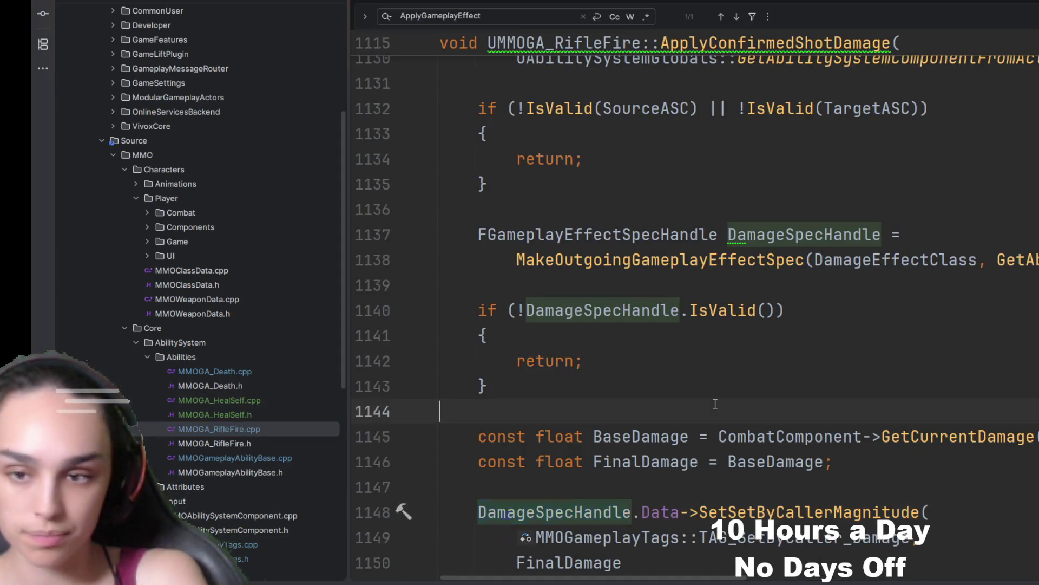
{"action": "left_click", "coordinate": [486, 412]}
{"action": "key", "text": "ctrl+f"}
{"action": "type", "text": "gameplaycu"}
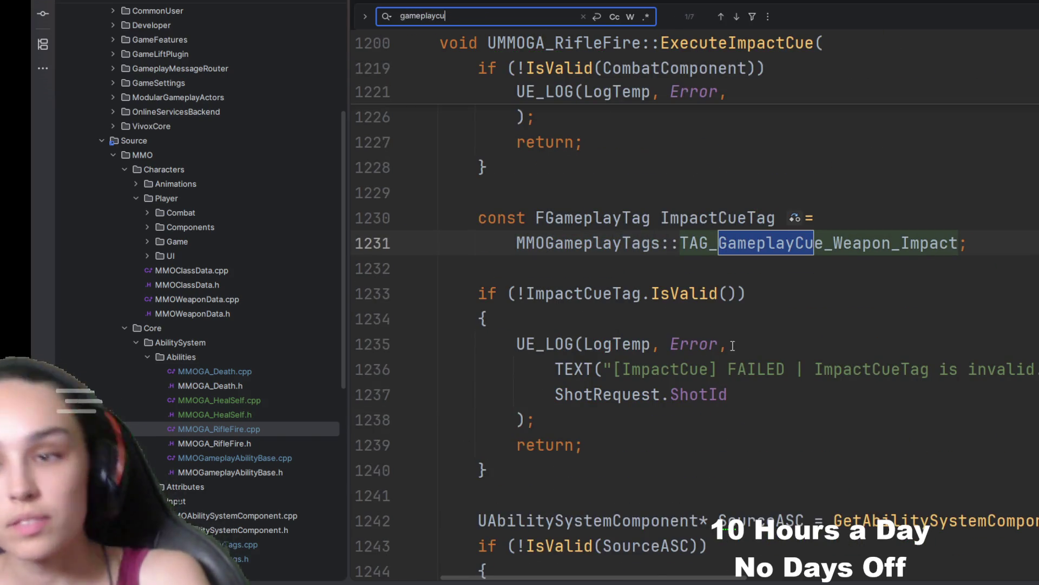
{"action": "scroll", "coordinate": [733, 345], "scroll_direction": "down", "scroll_amount": 1}
{"action": "scroll", "coordinate": [732, 346], "scroll_direction": "down", "scroll_amount": 3}
{"action": "scroll", "coordinate": [696, 290], "scroll_direction": "down", "scroll_amount": 4}
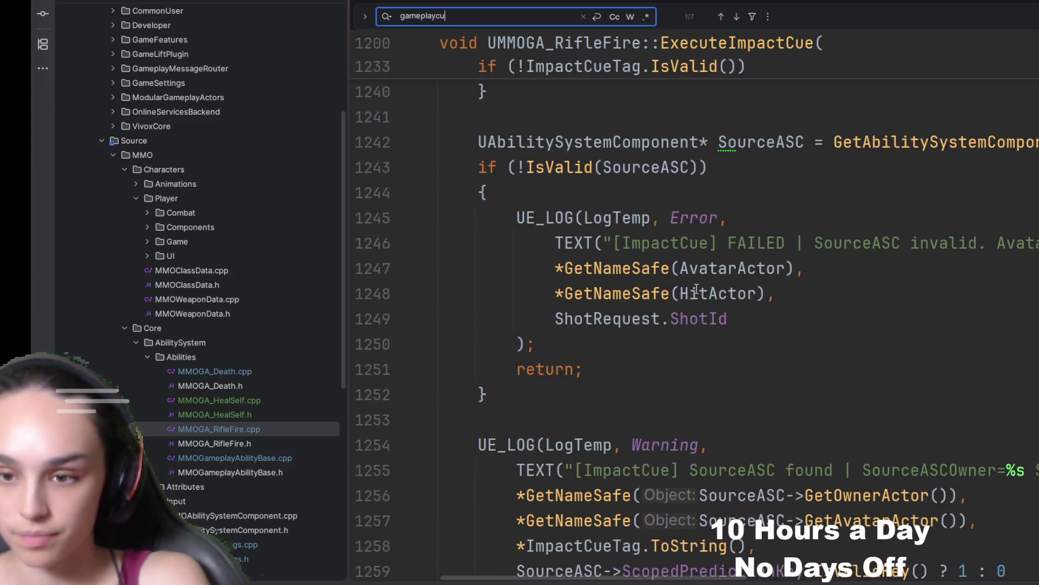
{"action": "scroll", "coordinate": [697, 290], "scroll_direction": "up", "scroll_amount": 6}
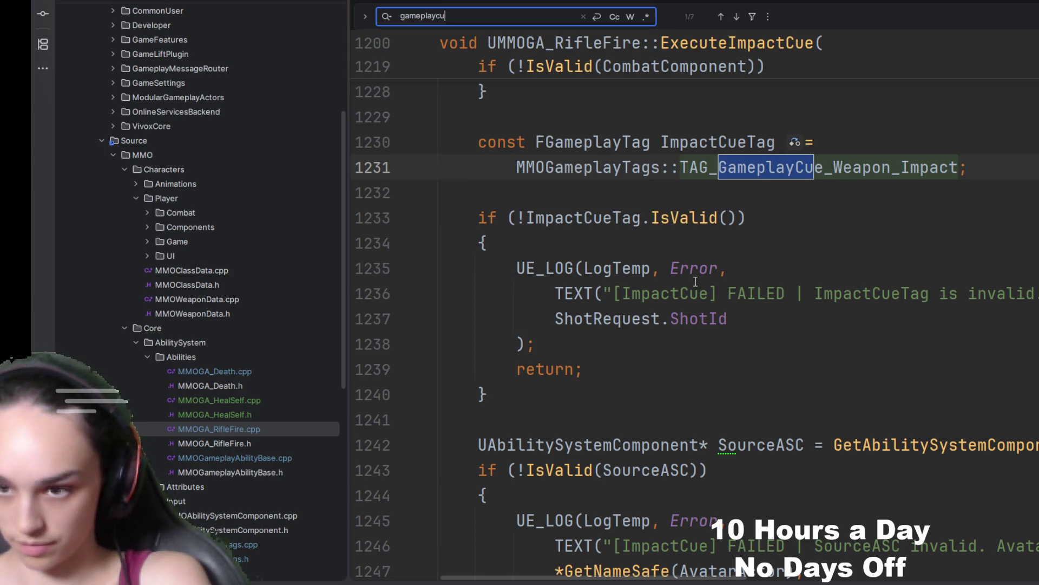
{"action": "scroll", "coordinate": [696, 286], "scroll_direction": "down", "scroll_amount": 4}
{"action": "scroll", "coordinate": [783, 293], "scroll_direction": "down", "scroll_amount": 5}
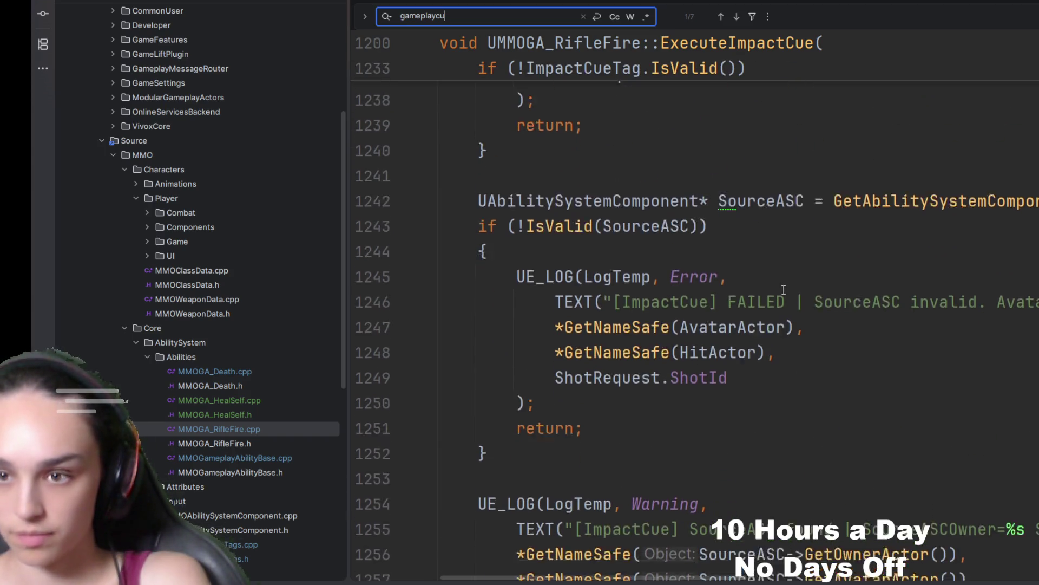
{"action": "scroll", "coordinate": [785, 292], "scroll_direction": "down", "scroll_amount": 2}
{"action": "scroll", "coordinate": [785, 290], "scroll_direction": "down", "scroll_amount": 2}
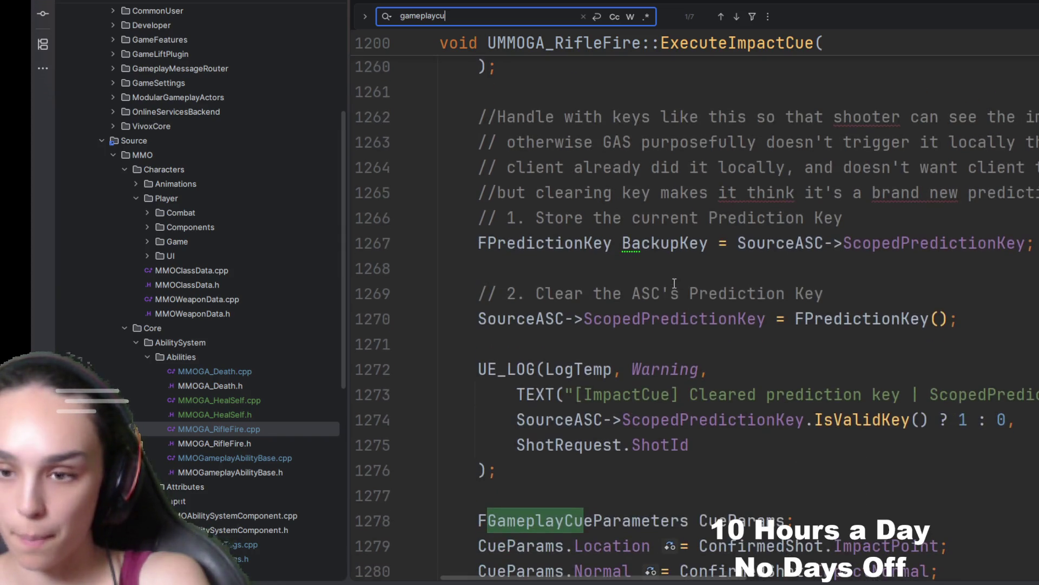
{"action": "scroll", "coordinate": [680, 271], "scroll_direction": "down", "scroll_amount": 2}
{"action": "scroll", "coordinate": [680, 271], "scroll_direction": "down", "scroll_amount": 1}
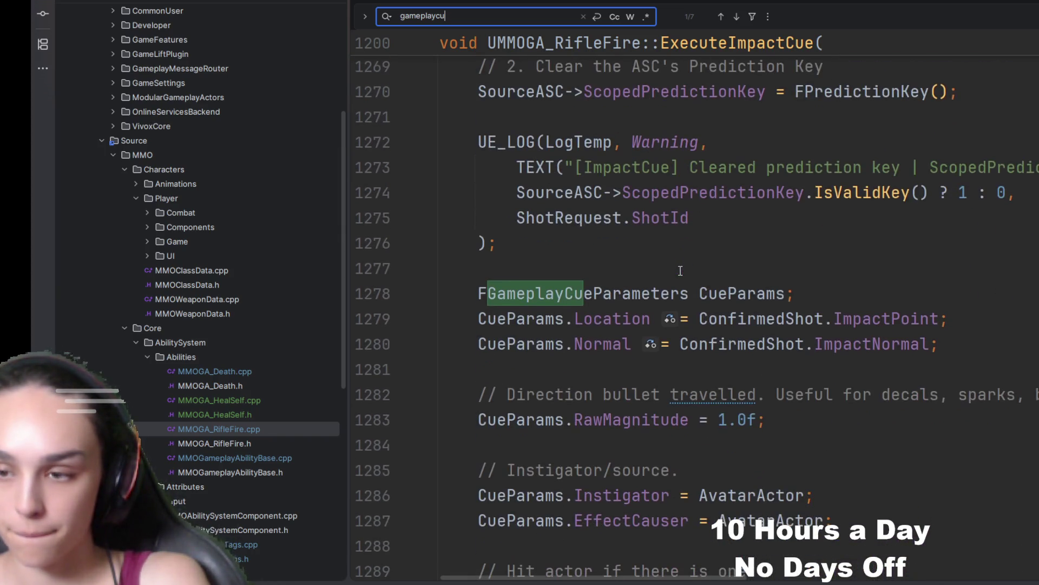
{"action": "left_click_drag", "start_coordinate": [478, 293], "coordinate": [623, 318]}
{"action": "left_click", "coordinate": [661, 274]}
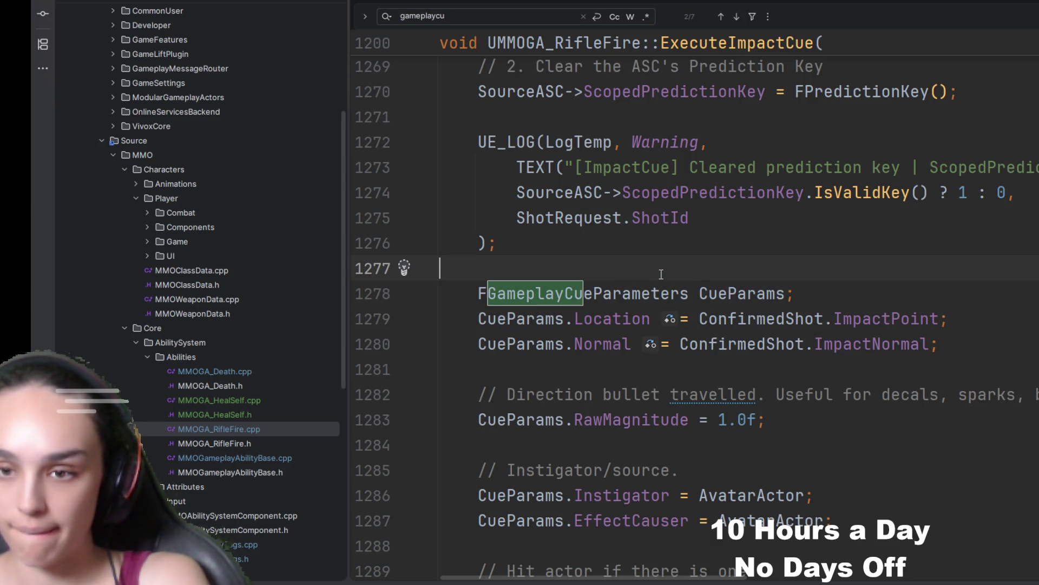
{"action": "scroll", "coordinate": [660, 274], "scroll_direction": "down", "scroll_amount": 5}
{"action": "scroll", "coordinate": [661, 274], "scroll_direction": "down", "scroll_amount": 6}
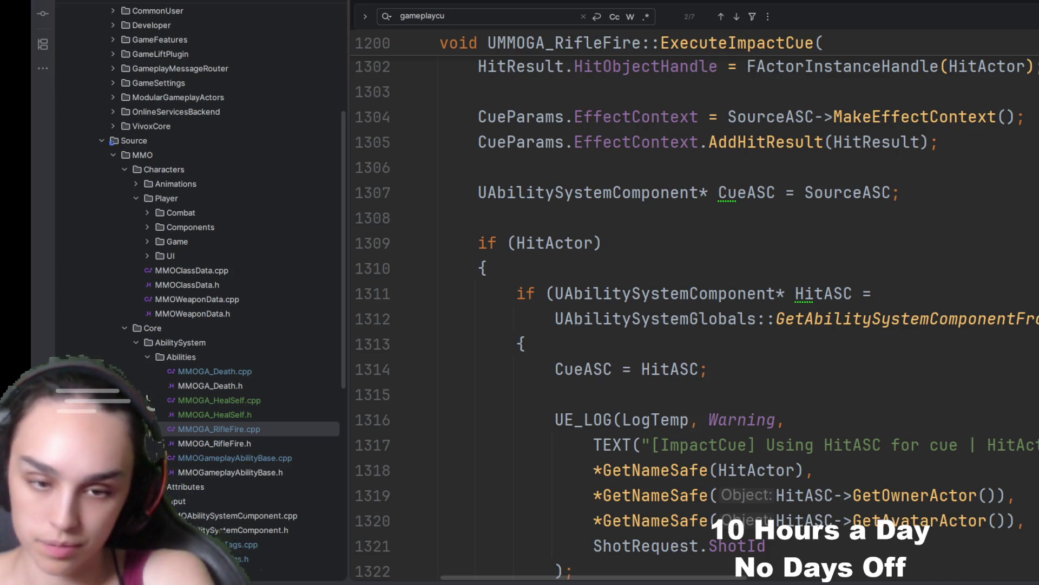
{"action": "double_click", "coordinate": [242, 403]}
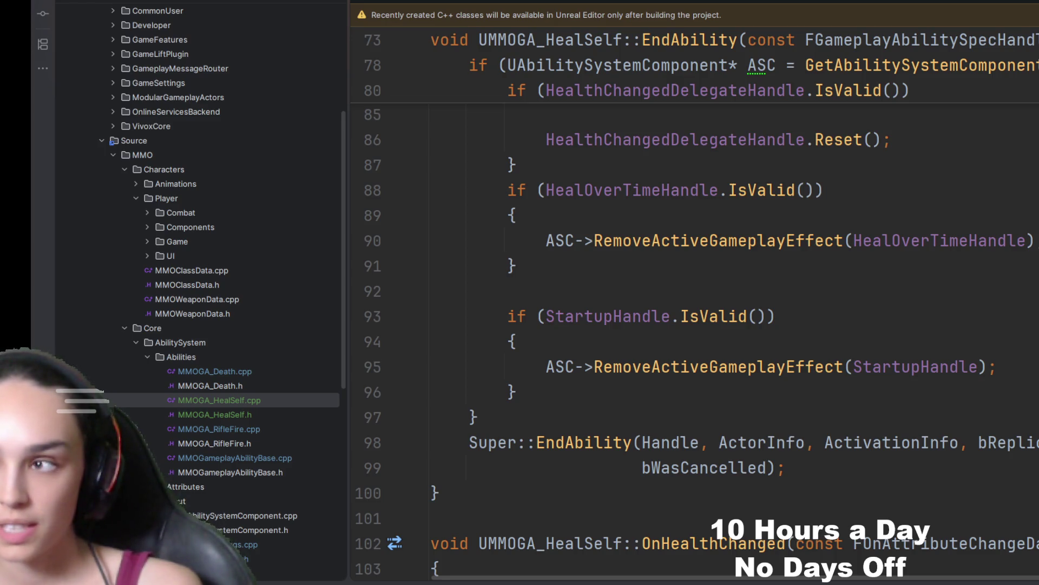
- Replace //trigger VFX GC with '//Gameplay Cue is triggered automatically by the heal over…', then switch to Unreal Editor
{"action": "scroll", "coordinate": [617, 408], "scroll_direction": "up", "scroll_amount": 20}
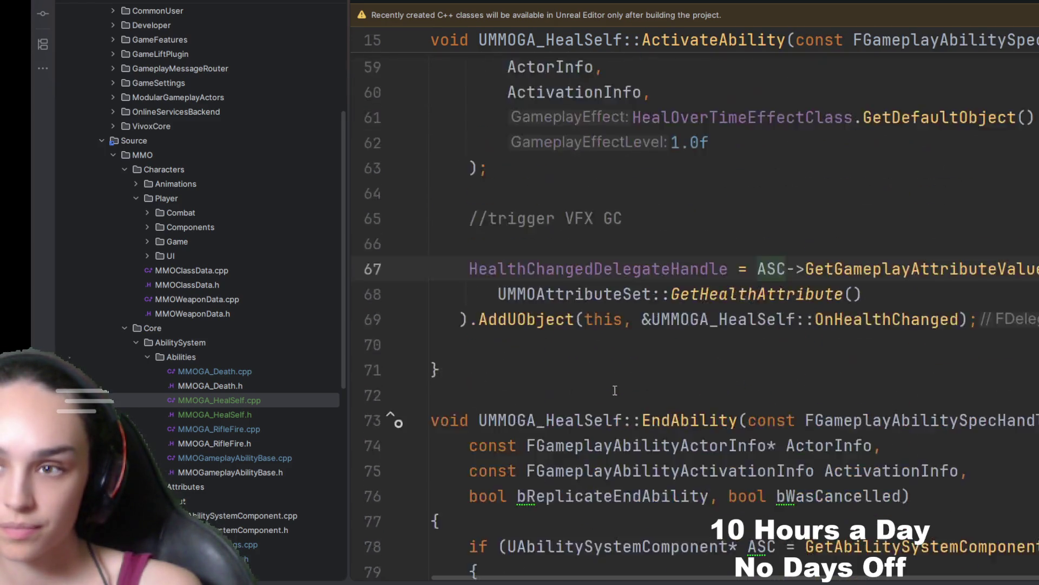
{"action": "scroll", "coordinate": [608, 384], "scroll_direction": "down", "scroll_amount": 11}
{"action": "left_click", "coordinate": [650, 371]}
{"action": "key", "text": "shift+Home"}
{"action": "type", "text": "//"}
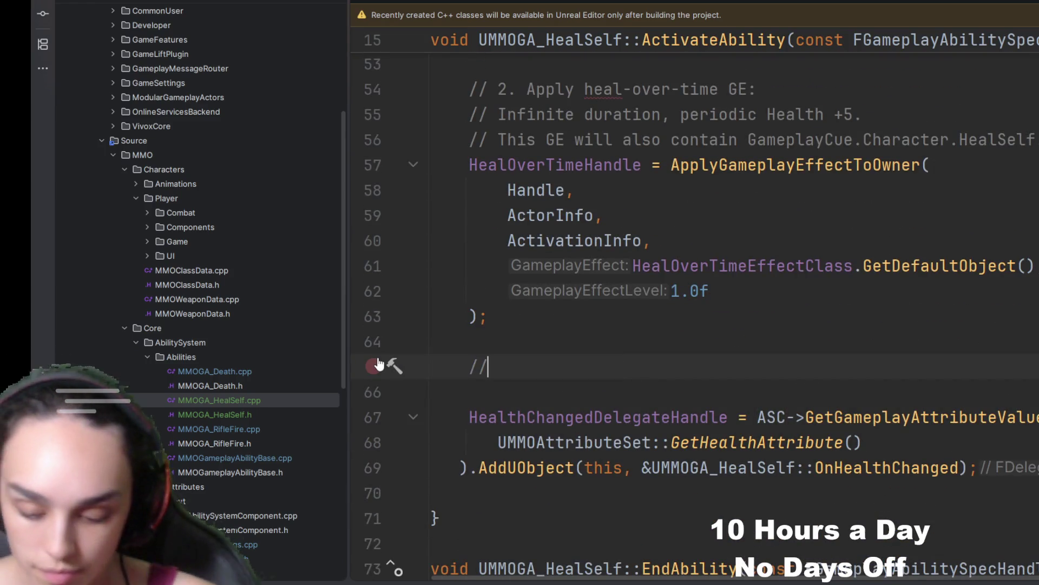
{"action": "type", "text": "Gameplay Cue is tri"}
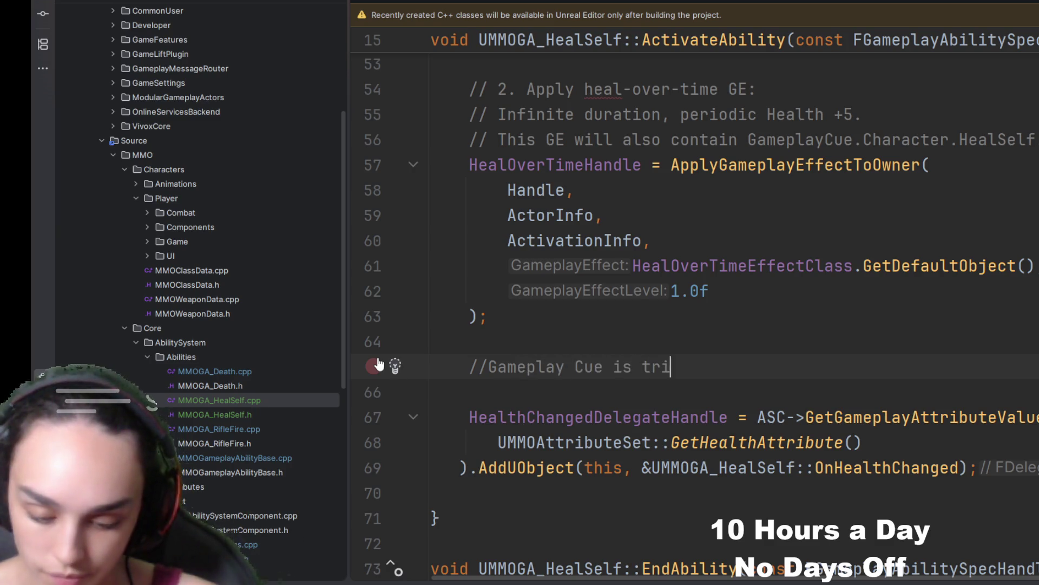
{"action": "type", "text": "ggered automatiuc"}
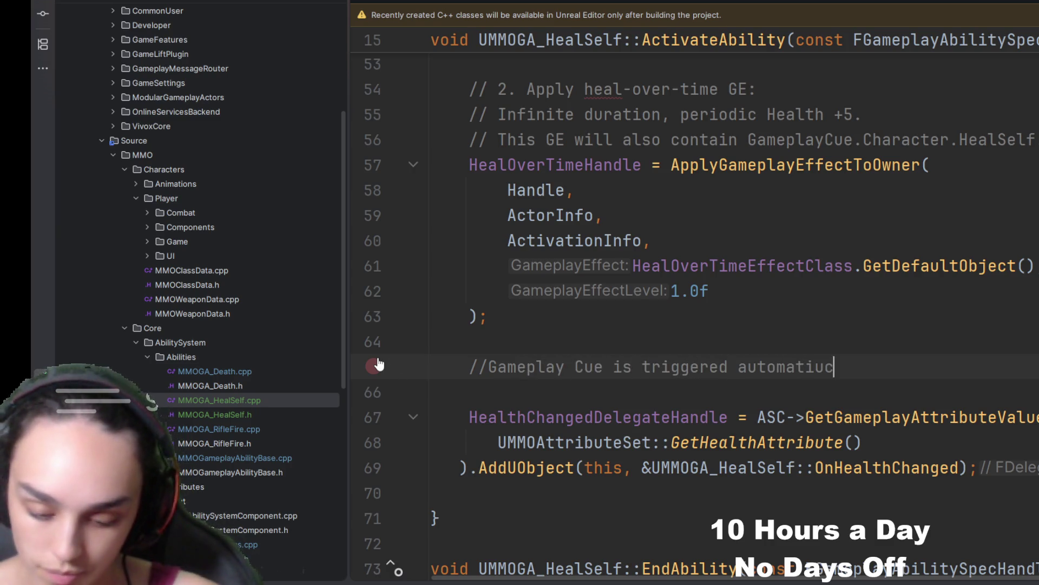
{"action": "key", "text": "BackSpace"}
{"action": "key", "text": "BackSpace"}
{"action": "type", "text": "cally by the"}
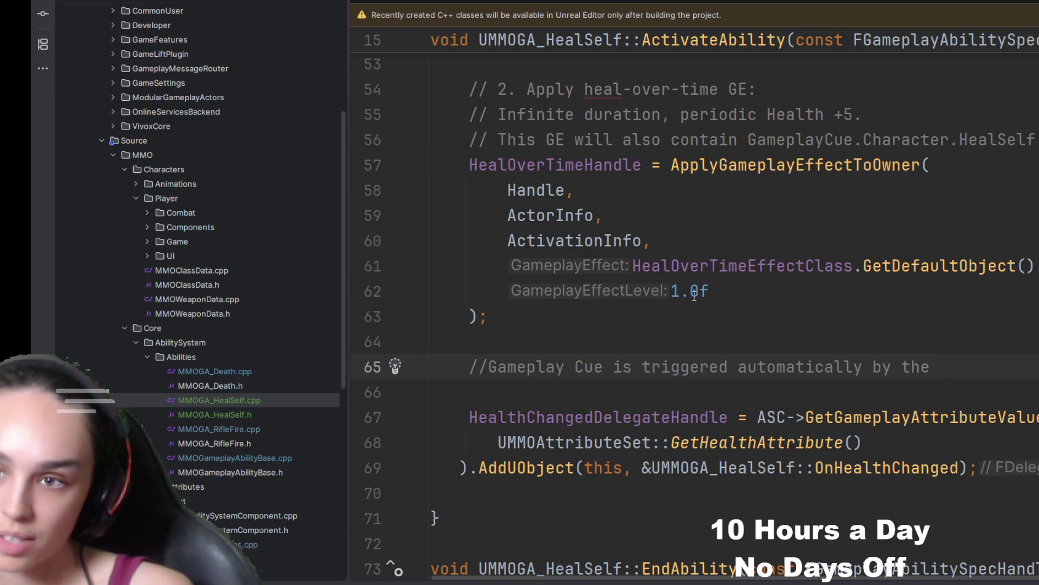
{"action": "type", "text": "  heal over"}
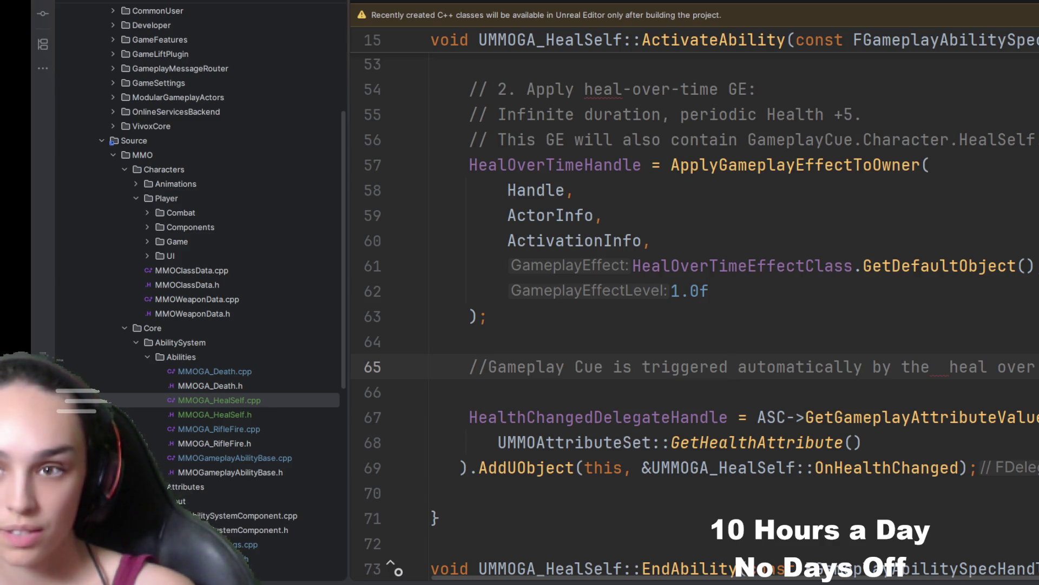
{"action": "key", "text": "alt+Tab"}
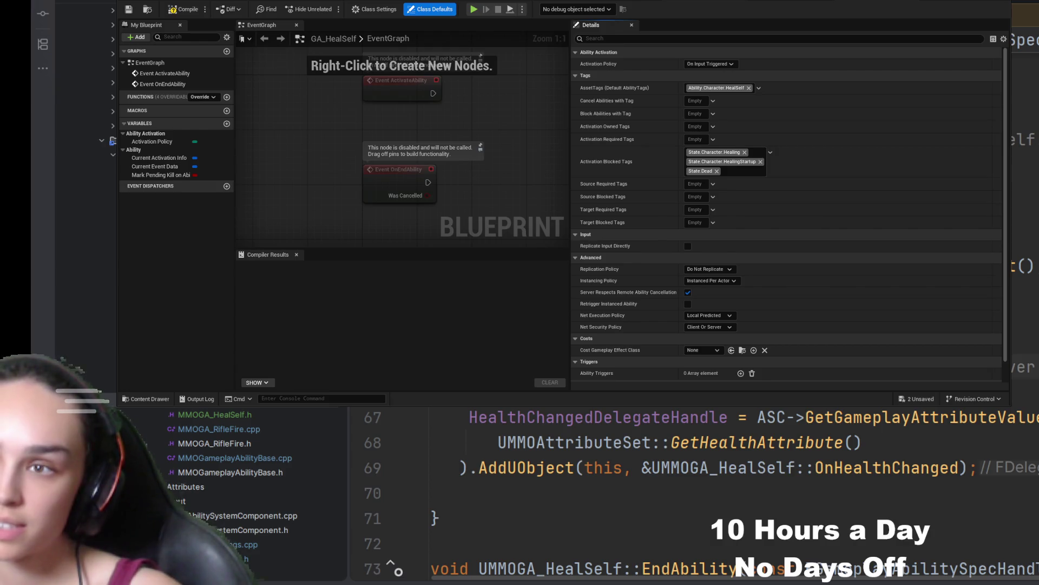
- Open GE_HealSelf_OverTime from GameplayAbilitySystem > GameplayEffects > Heal, then view the GC_HealSelf_LoopingVFX graph
{"action": "left_click", "coordinate": [642, 2]}
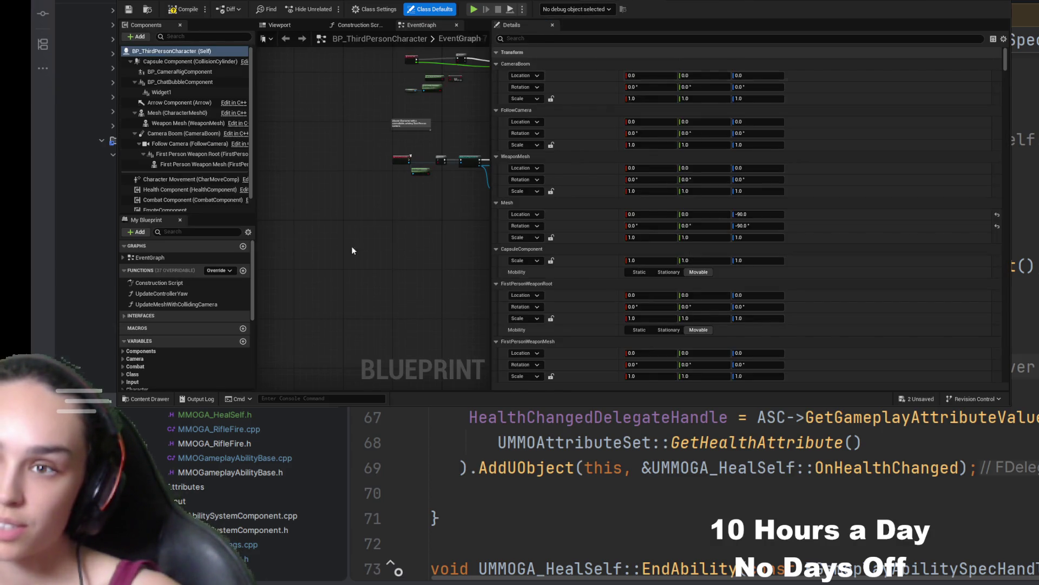
{"action": "key", "text": "ctrl+space"}
{"action": "left_click", "coordinate": [476, 131]}
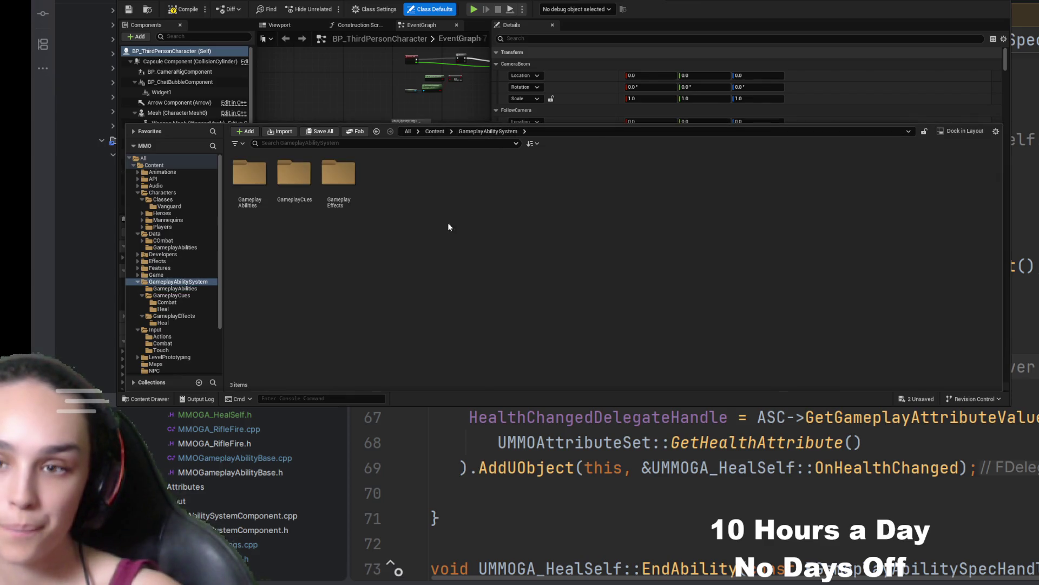
{"action": "left_click", "coordinate": [326, 188]}
{"action": "double_click", "coordinate": [326, 189]}
{"action": "double_click", "coordinate": [250, 175]}
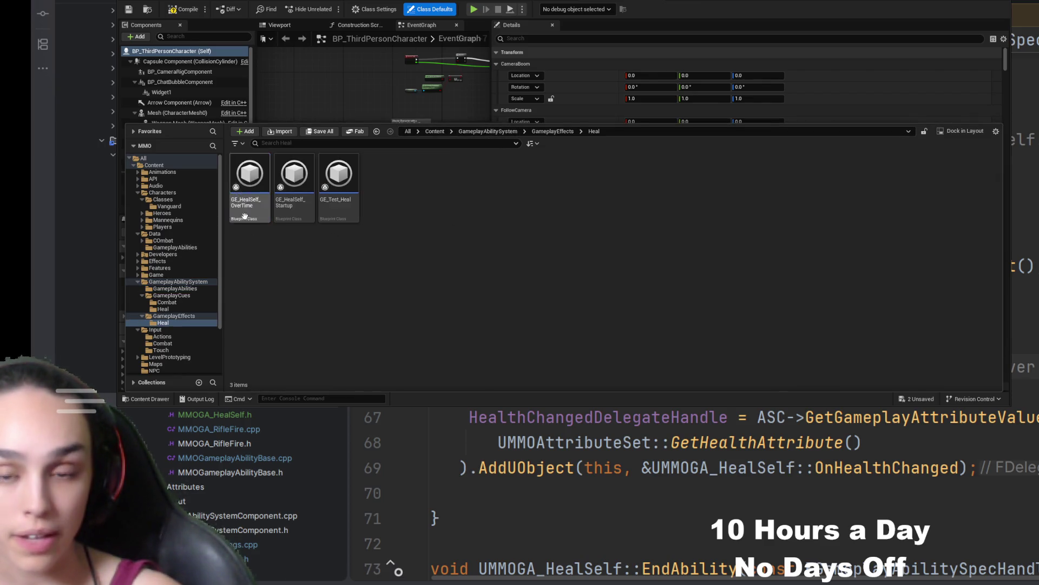
{"action": "left_click", "coordinate": [254, 219]}
{"action": "double_click", "coordinate": [254, 219]}
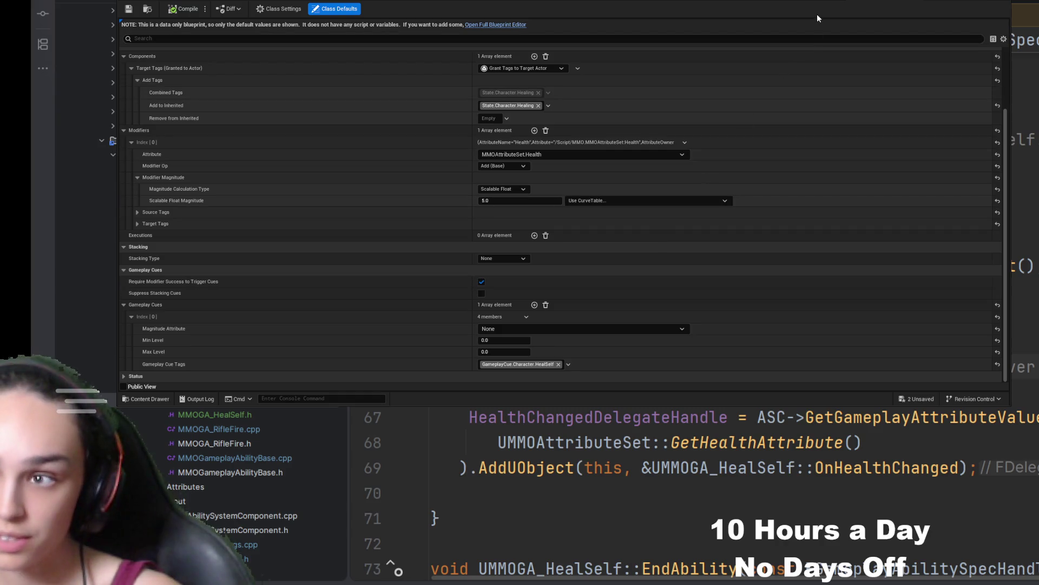
{"action": "left_click", "coordinate": [747, 3]}
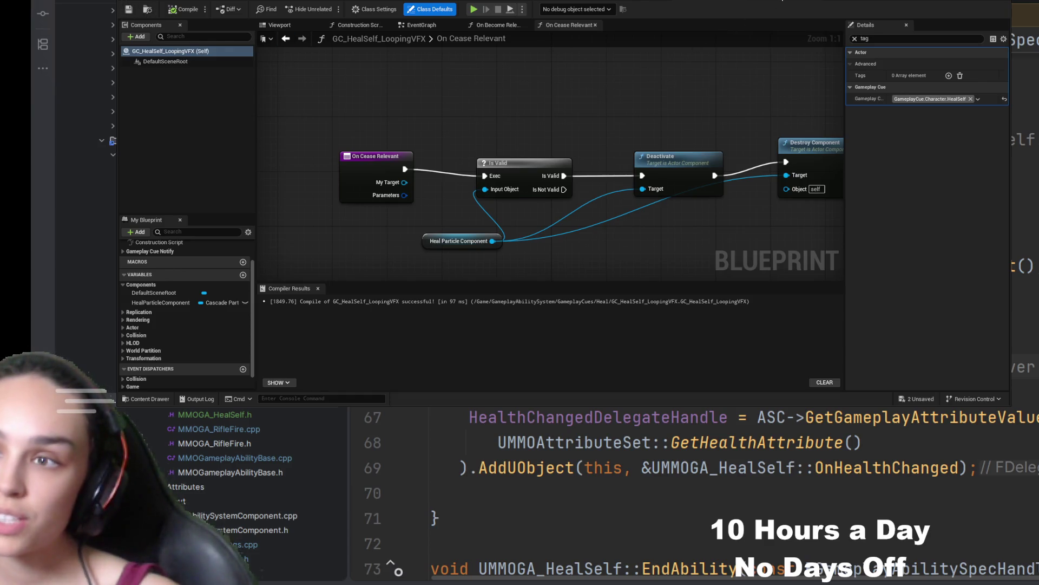
- Return to the GA_HealSelf tab, compile the blueprint and save it
{"action": "left_click", "coordinate": [726, 2]}
{"action": "left_click", "coordinate": [184, 9]}
{"action": "left_click", "coordinate": [129, 10]}
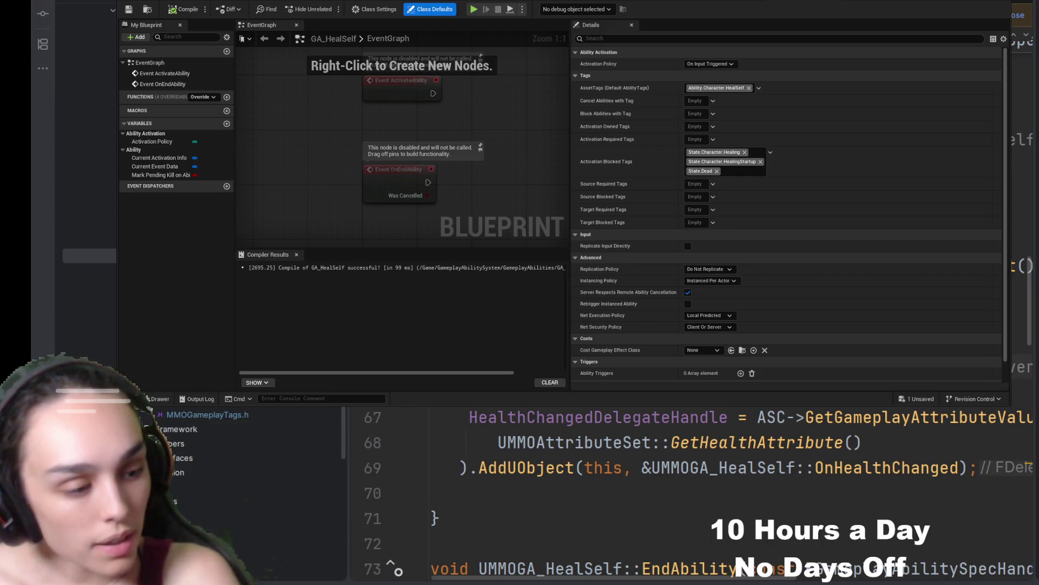
- Return from the GA_HealSelf blueprint in Unreal Editor to the MMOGA_HealSelf.cpp code in Rider
{"action": "key", "text": "alt+Tab"}
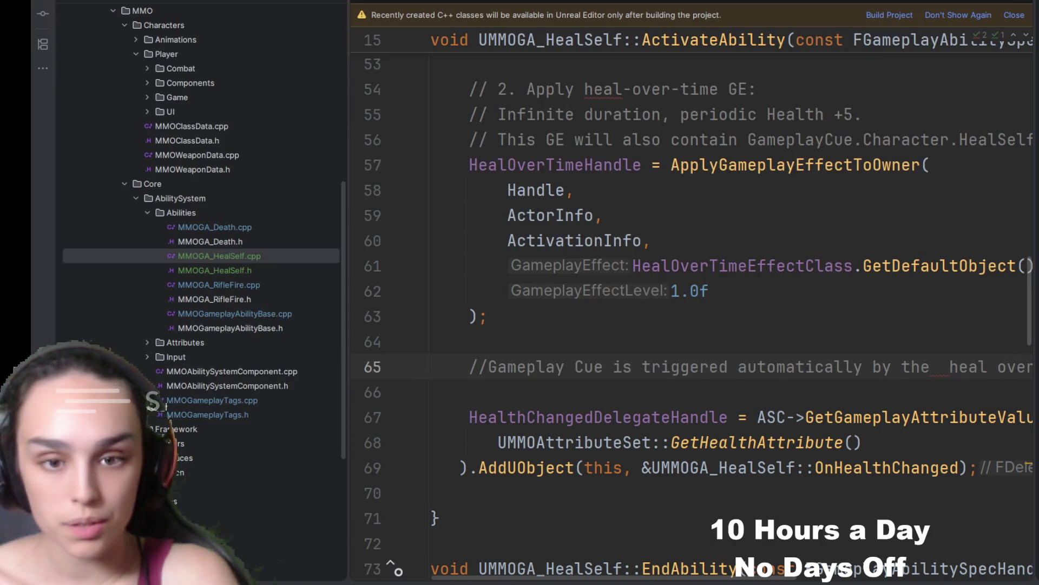
- In MMOGameplayTags.h, duplicate the last Heal tag declaration with Ctrl+D
{"action": "scroll", "coordinate": [200, 270], "scroll_direction": "up", "scroll_amount": 2}
{"action": "scroll", "coordinate": [201, 271], "scroll_direction": "down", "scroll_amount": 6}
{"action": "scroll", "coordinate": [200, 270], "scroll_direction": "up", "scroll_amount": 2}
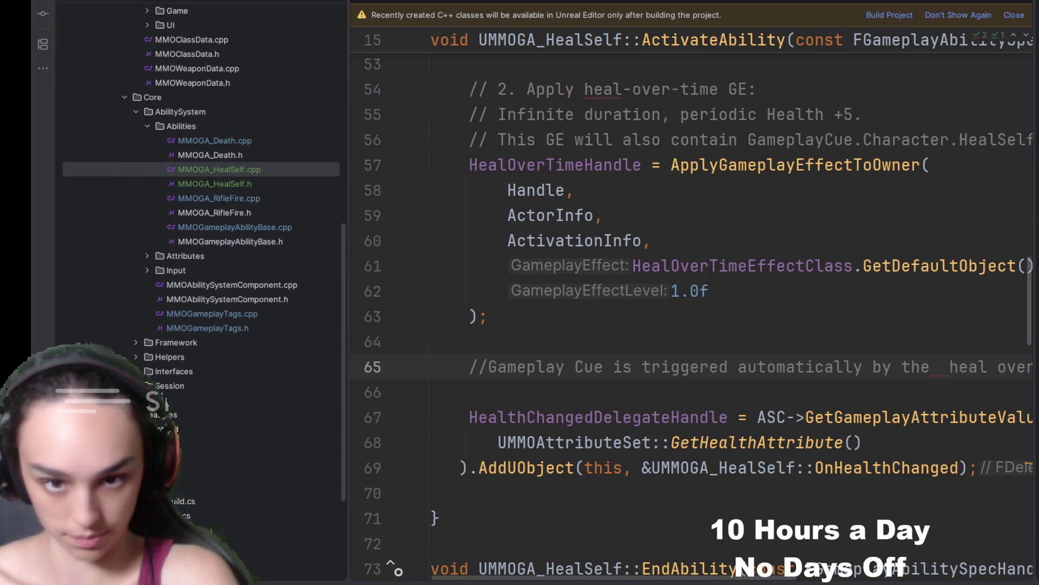
{"action": "double_click", "coordinate": [207, 328]}
{"action": "scroll", "coordinate": [695, 347], "scroll_direction": "down", "scroll_amount": 10}
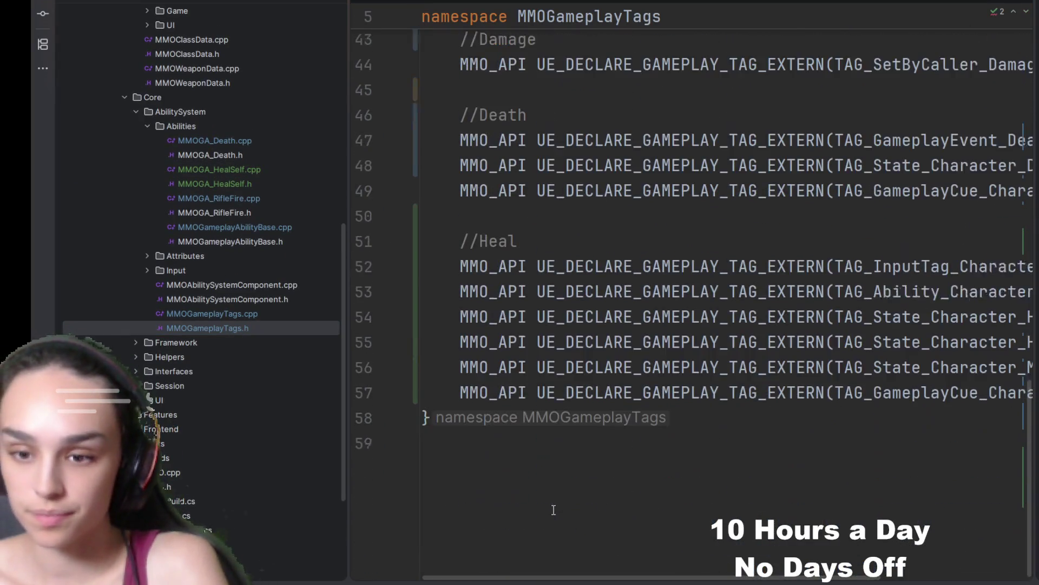
{"action": "left_click_drag", "start_coordinate": [529, 574], "coordinate": [733, 569]}
{"action": "left_click", "coordinate": [996, 383]}
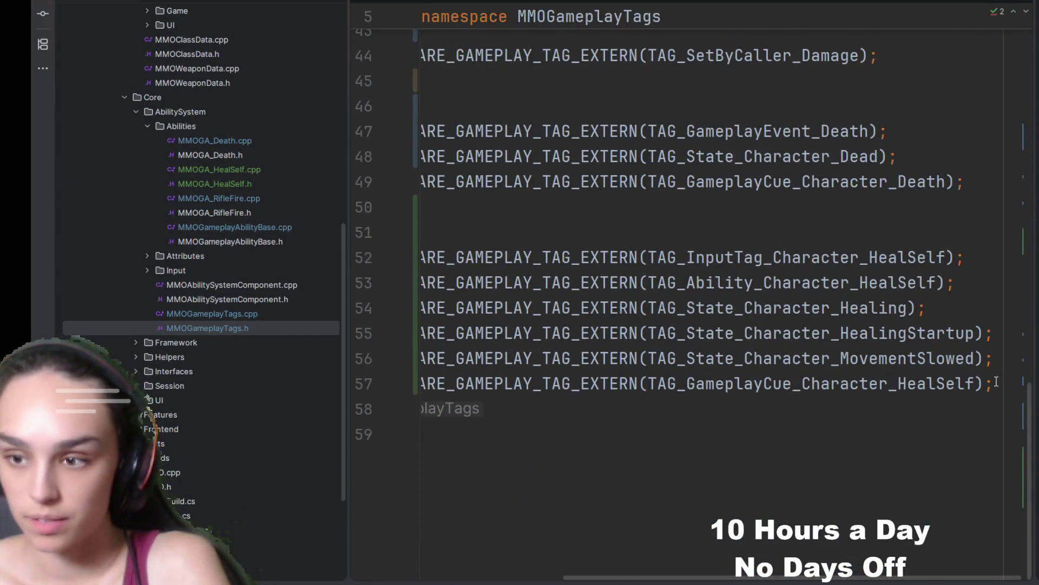
{"action": "key", "text": "ctrl+d"}
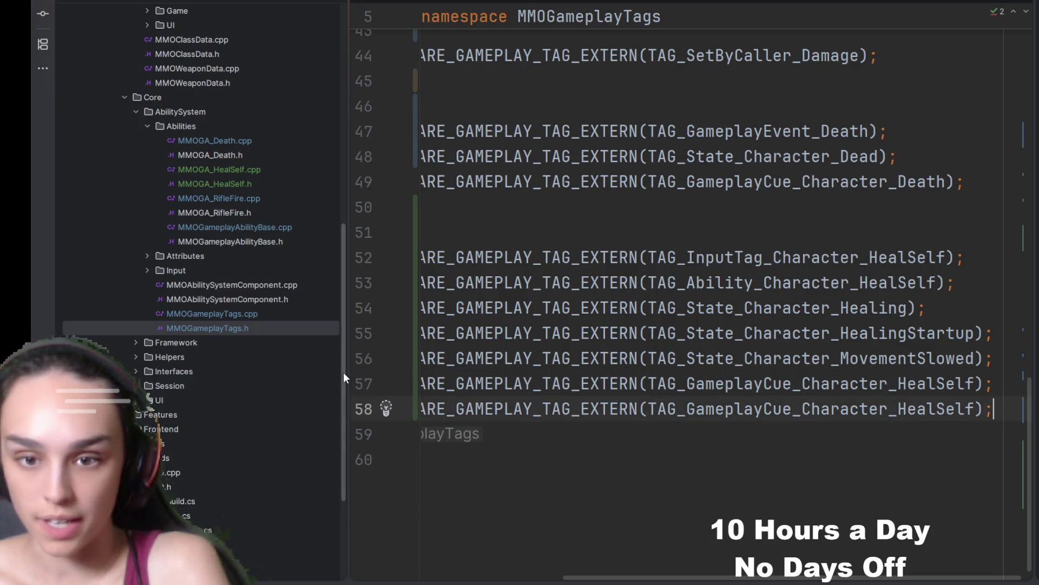
- Rename the duplicated declaration to TAG_Cooldown_Ability_HealSelf
{"action": "left_click_drag", "start_coordinate": [346, 371], "coordinate": [185, 372]}
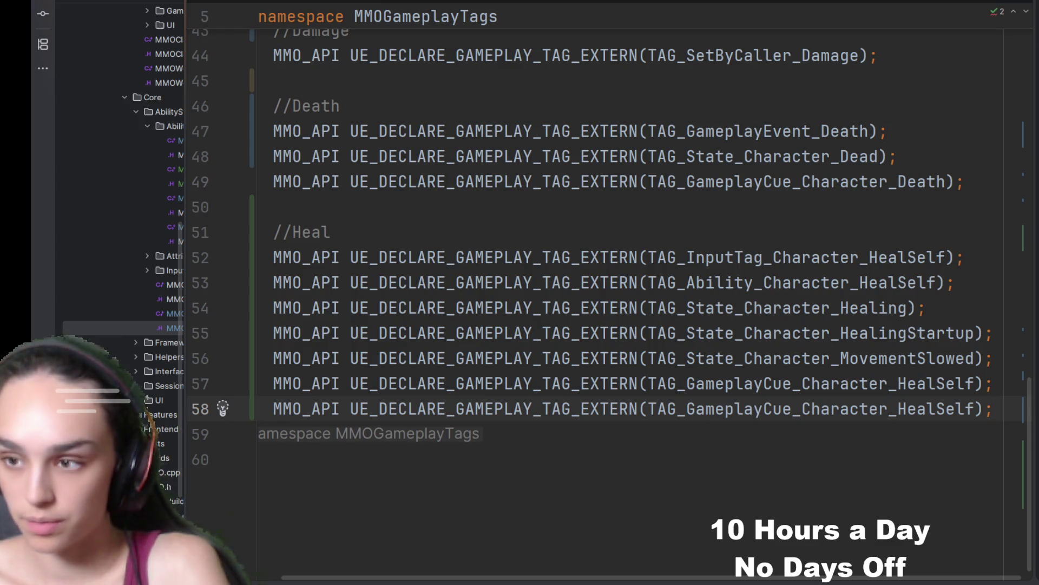
{"action": "left_click_drag", "start_coordinate": [687, 409], "coordinate": [973, 405]}
{"action": "type", "text": "Coolown"}
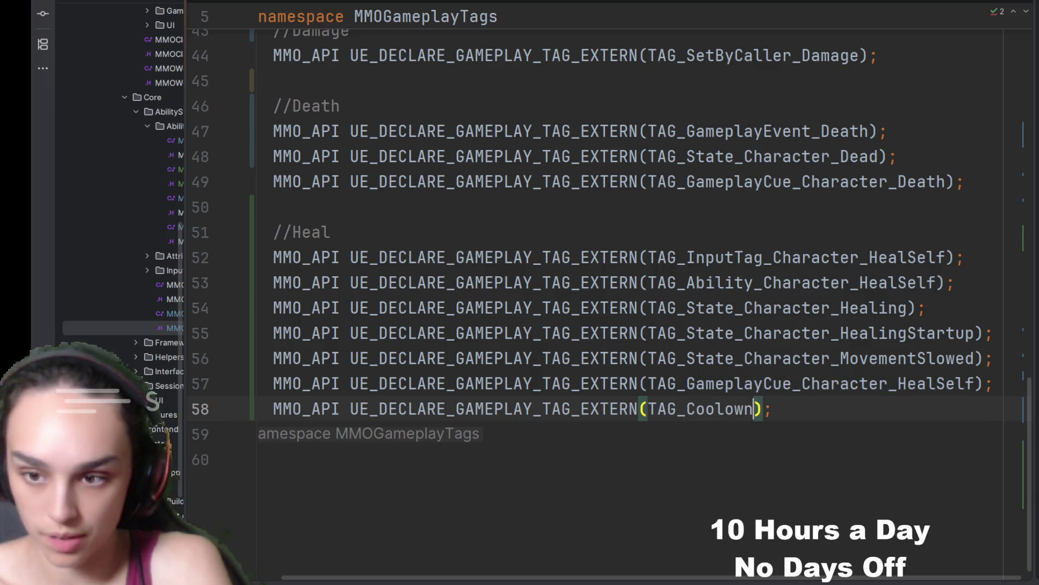
{"action": "key", "text": "BackSpace"}
{"action": "key", "text": "BackSpace"}
{"action": "key", "text": "BackSpace"}
{"action": "type", "text": "down_"}
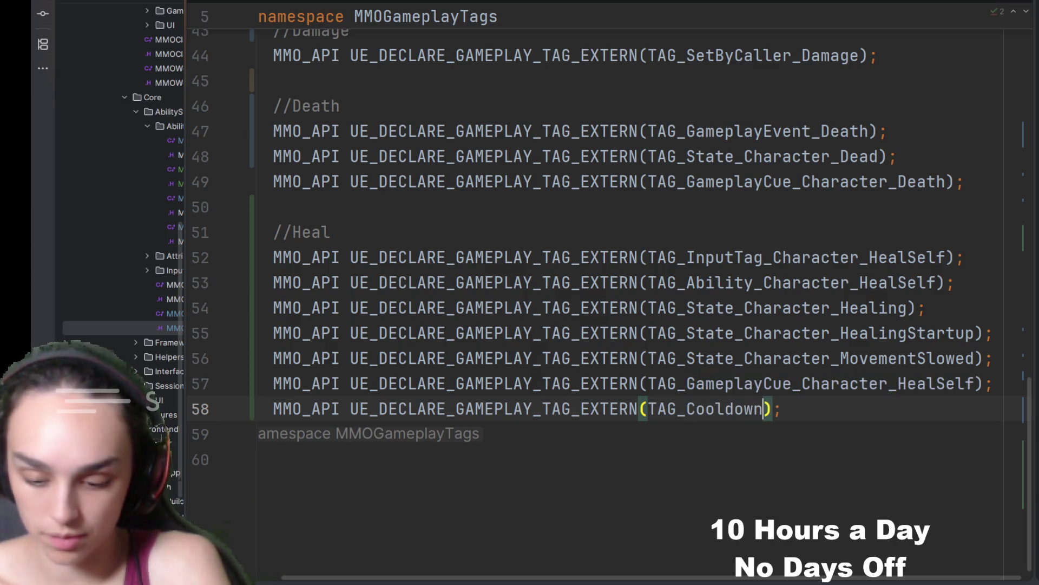
{"action": "type", "text": "Ability_Hea"}
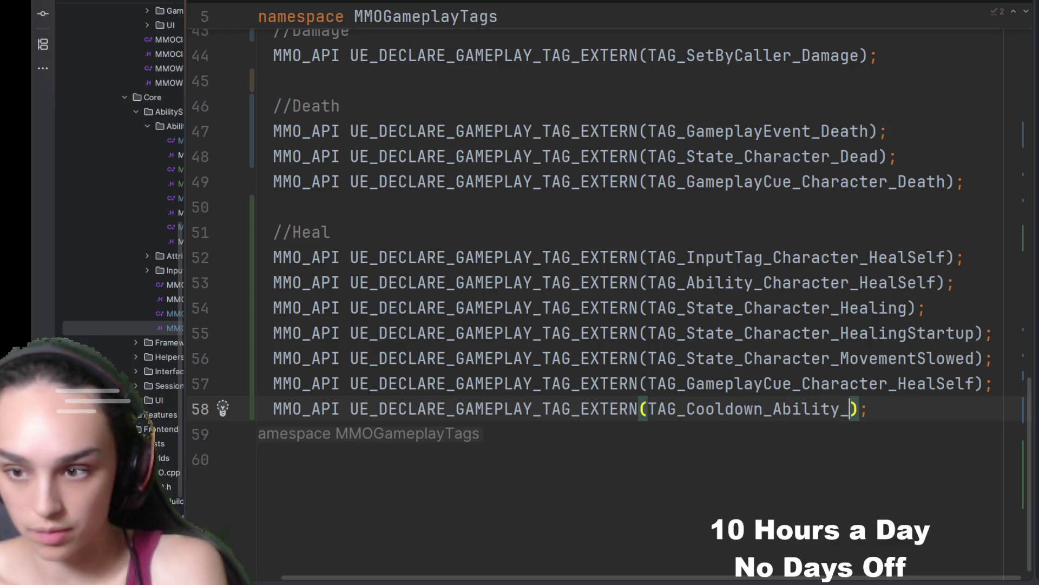
{"action": "type", "text": "lSelf"}
{"action": "left_click", "coordinate": [814, 445]}
{"action": "key", "text": "ctrl+alt+Home"}
- Duplicate the last heal tag definition and change its tag string to Cooldown.Ability.HealSelf
{"action": "scroll", "coordinate": [812, 412], "scroll_direction": "down", "scroll_amount": 3}
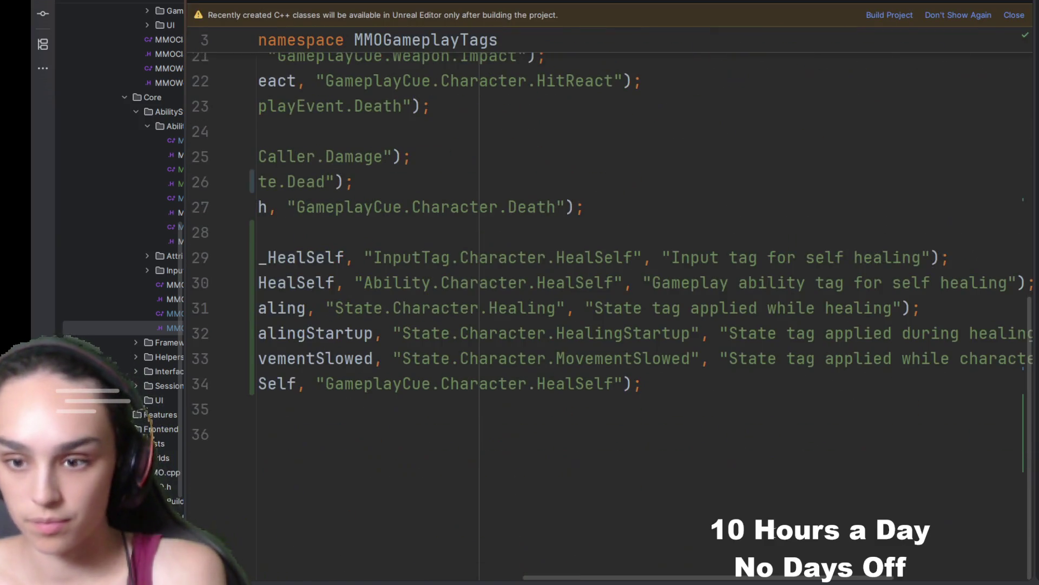
{"action": "left_click", "coordinate": [729, 378]}
{"action": "key", "text": "ctrl+d"}
{"action": "scroll", "coordinate": [414, 560], "scroll_direction": "left", "scroll_amount": 5}
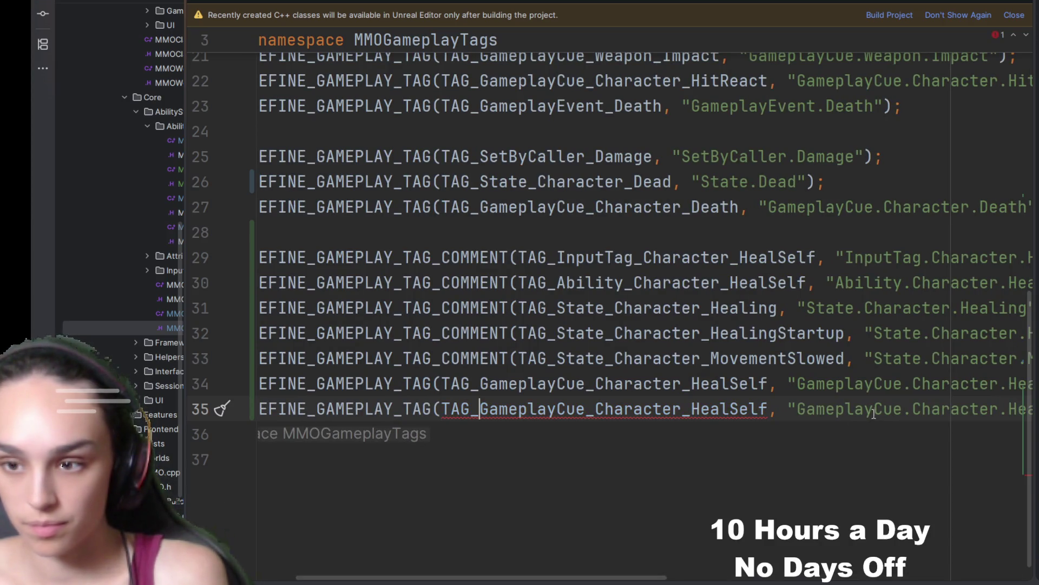
{"action": "left_click", "coordinate": [799, 414], "text": "alt+shift"}
{"action": "type", "text": "Coold"}
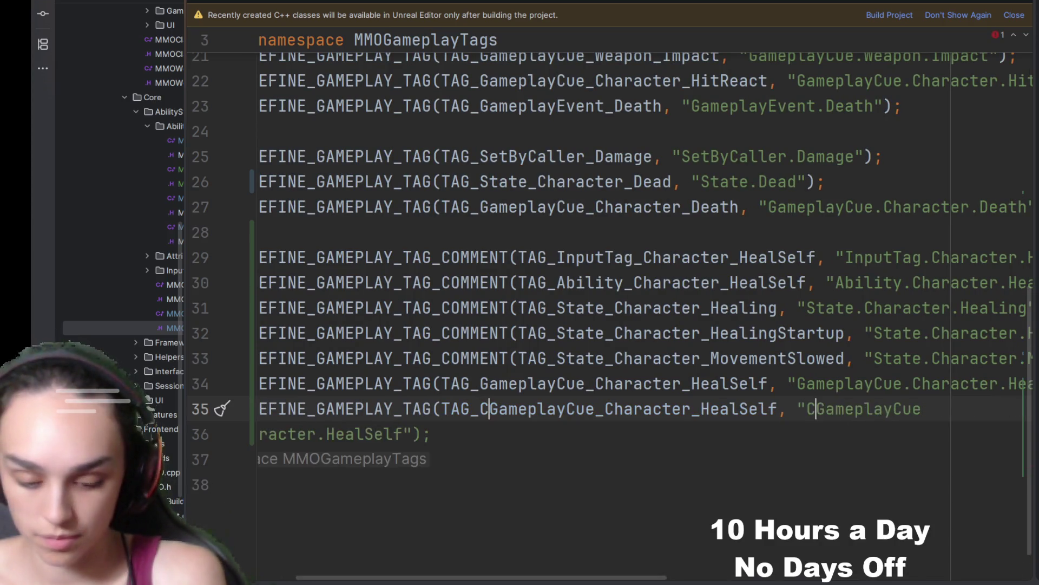
{"action": "type", "text": "own"}
{"action": "key", "text": "Delete"}
{"action": "key", "text": "Delete"}
{"action": "key", "text": "Delete"}
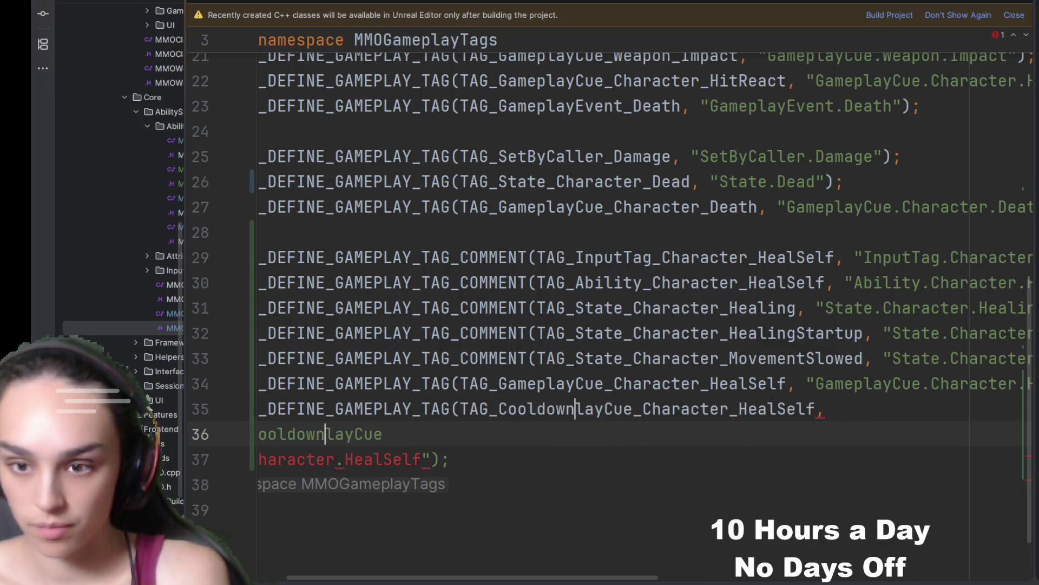
{"action": "key", "text": "Delete"}
{"action": "key", "text": "Delete"}
{"action": "key", "text": "Delete"}
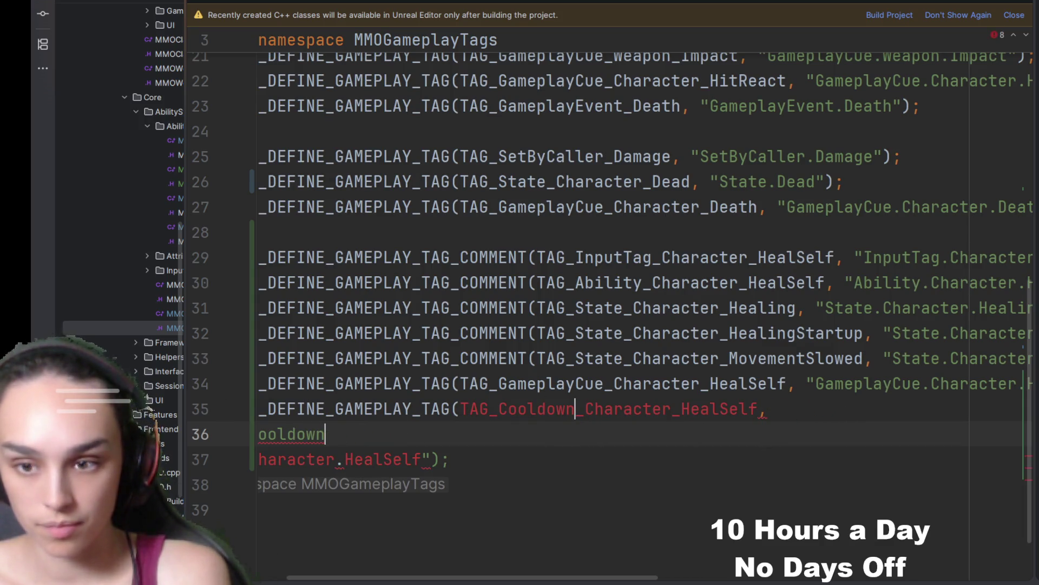
{"action": "type", "text": ".Ability.Heal"}
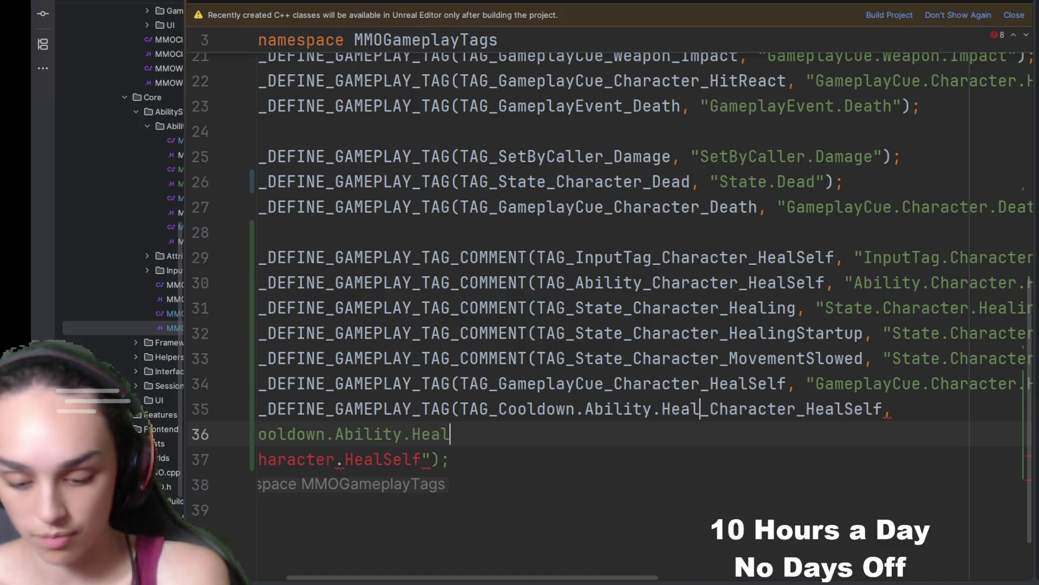
{"action": "type", "text": "Self"}
{"action": "key", "text": "Delete"}
{"action": "key", "text": "Delete"}
{"action": "key", "text": "Delete"}
{"action": "key", "text": "Delete"}
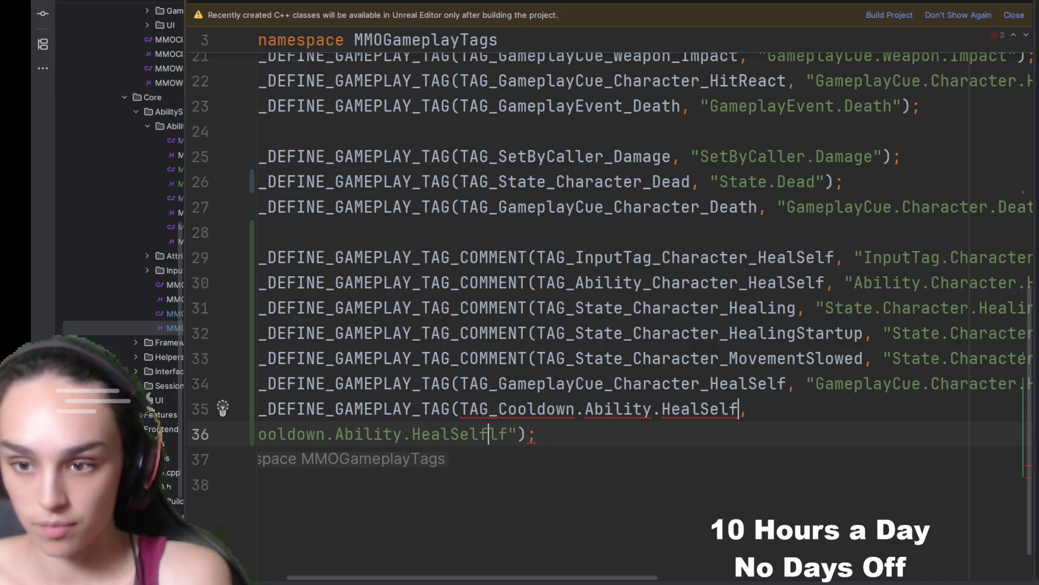
{"action": "left_click", "coordinate": [834, 402]}
{"action": "key", "text": "Delete"}
- Fix the name to TAG_Cooldown_Ability_HealSelf, remove the extra text, and join the definition onto line 35
{"action": "left_click", "coordinate": [577, 410]}
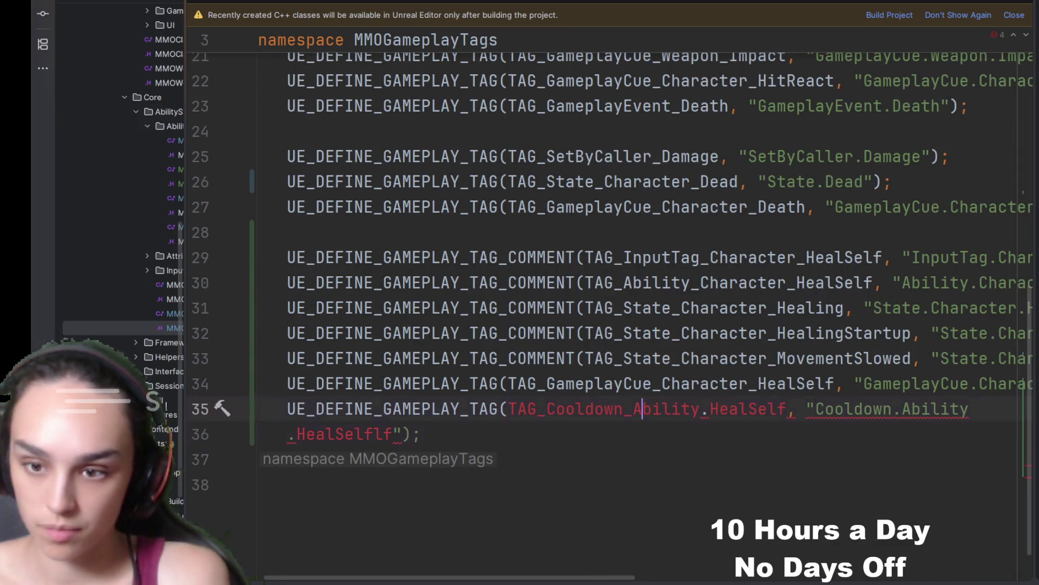
{"action": "key", "text": "Right"}
{"action": "key", "text": "Right"}
{"action": "key", "text": "Right"}
{"action": "key", "text": "BackSpace"}
{"action": "type", "text": "_"}
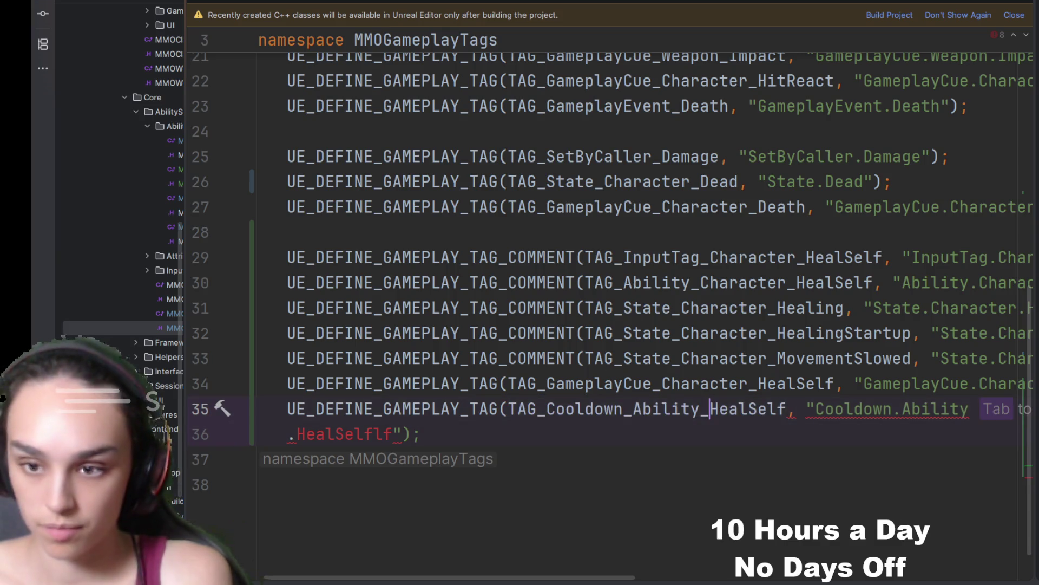
{"action": "left_click", "coordinate": [392, 434]}
{"action": "key", "text": "BackSpace"}
{"action": "key", "text": "BackSpace"}
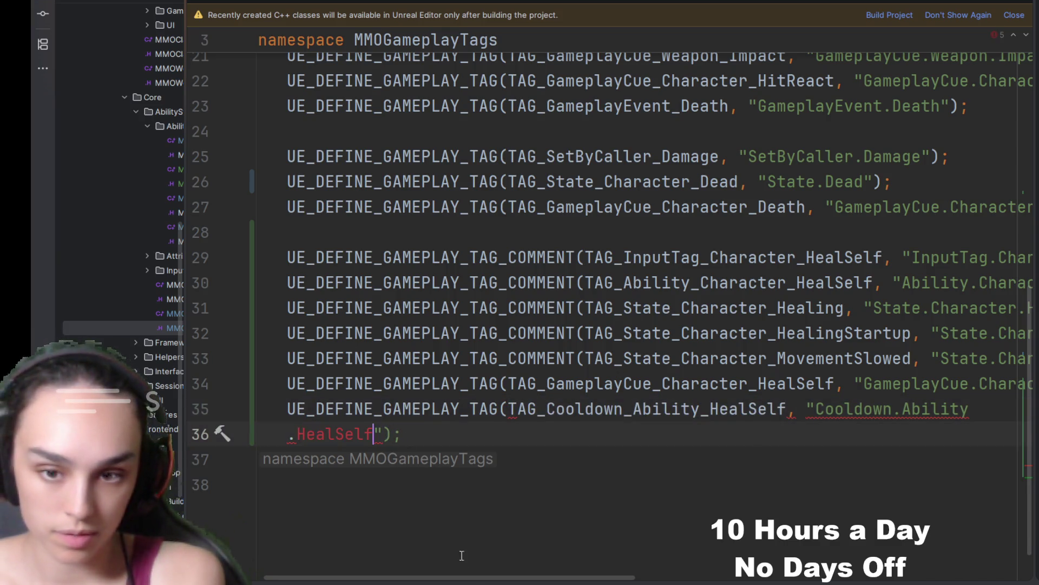
{"action": "left_click", "coordinate": [1018, 414]}
{"action": "key", "text": "Delete"}
{"action": "key", "text": "Delete"}
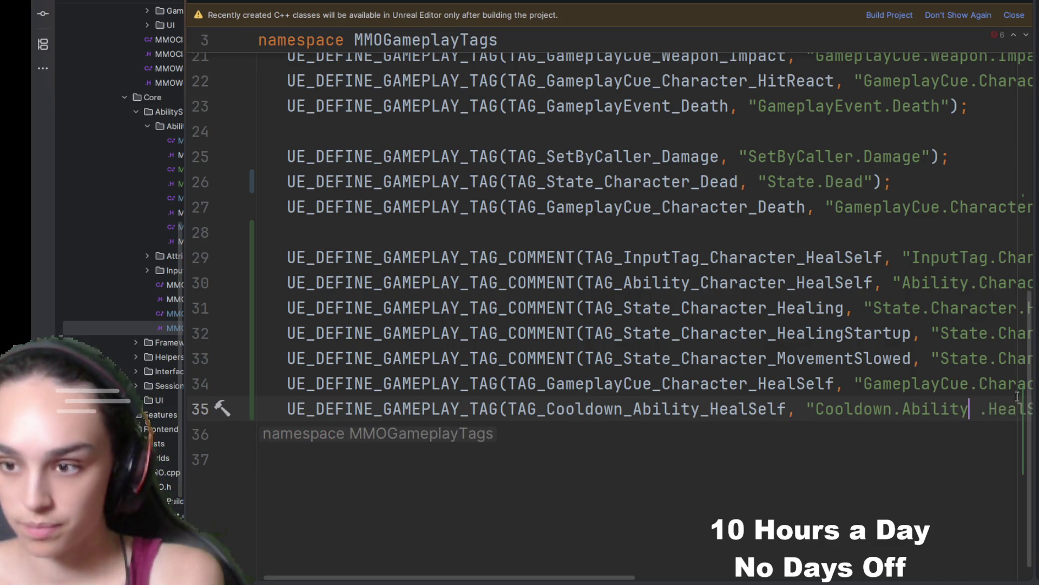
{"action": "left_click", "coordinate": [916, 465]}
{"action": "mouse_move", "coordinate": [600, 578]}
{"action": "left_mouse_down"}
{"action": "mouse_move", "coordinate": [888, 560]}
{"action": "mouse_move", "coordinate": [685, 560]}
{"action": "mouse_move", "coordinate": [617, 477]}
{"action": "left_mouse_up"}
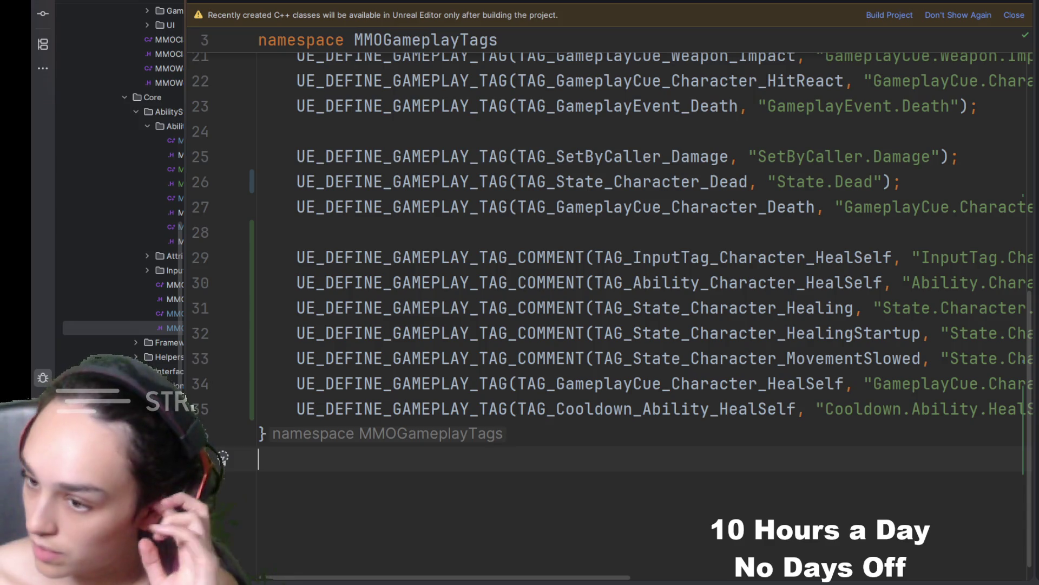
- Review the character header diff's HealingSlow changes, then advance to the next changed file
{"action": "scroll", "coordinate": [1023, 128], "scroll_direction": "down", "scroll_amount": 3}
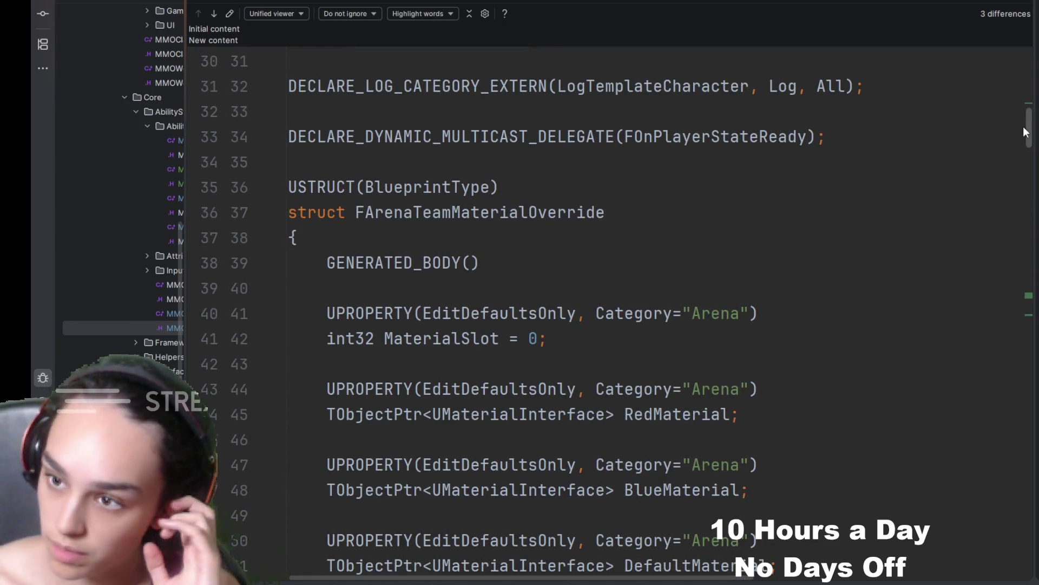
{"action": "left_click_drag", "start_coordinate": [1025, 127], "coordinate": [1027, 293]}
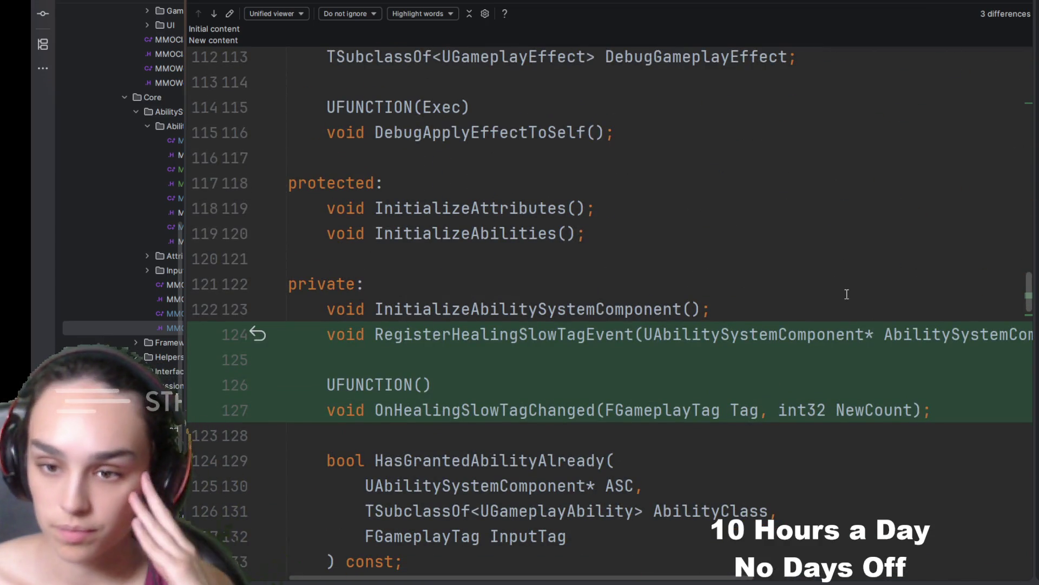
{"action": "scroll", "coordinate": [853, 299], "scroll_direction": "down", "scroll_amount": 4}
{"action": "scroll", "coordinate": [853, 299], "scroll_direction": "down", "scroll_amount": 3}
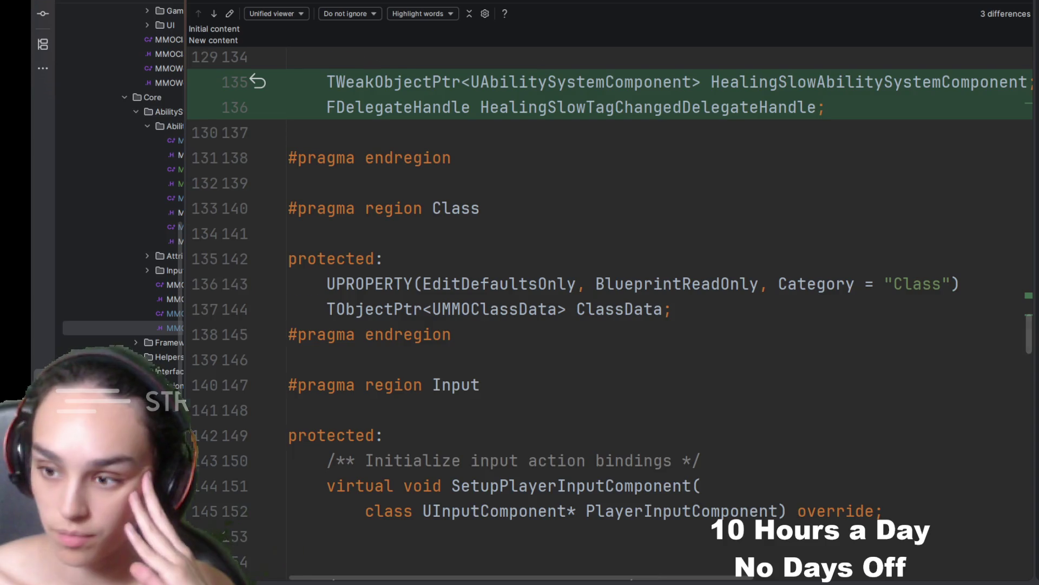
{"action": "key", "text": "alt+Right"}
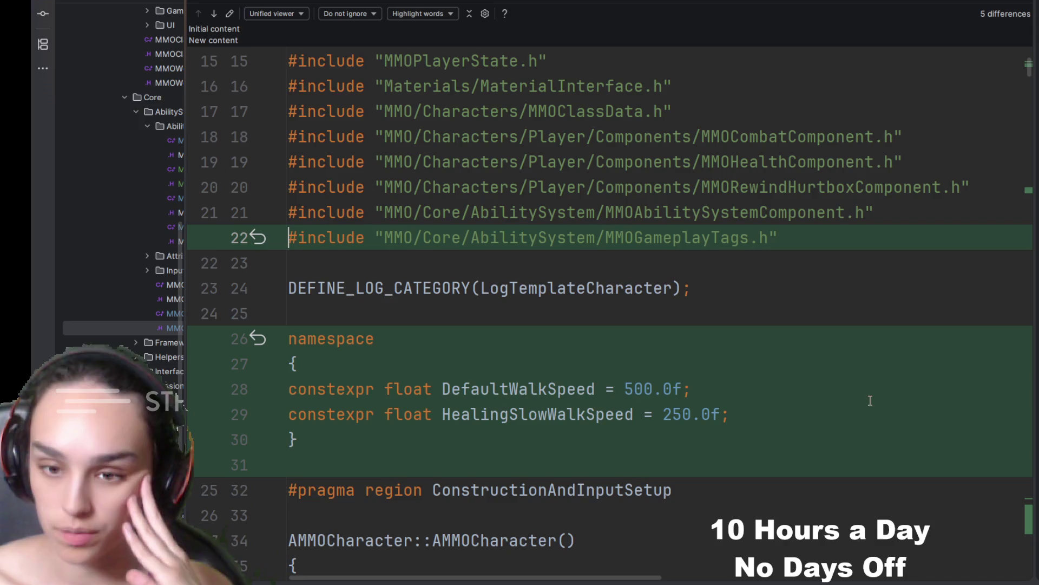
{"action": "scroll", "coordinate": [893, 441], "scroll_direction": "down", "scroll_amount": 5}
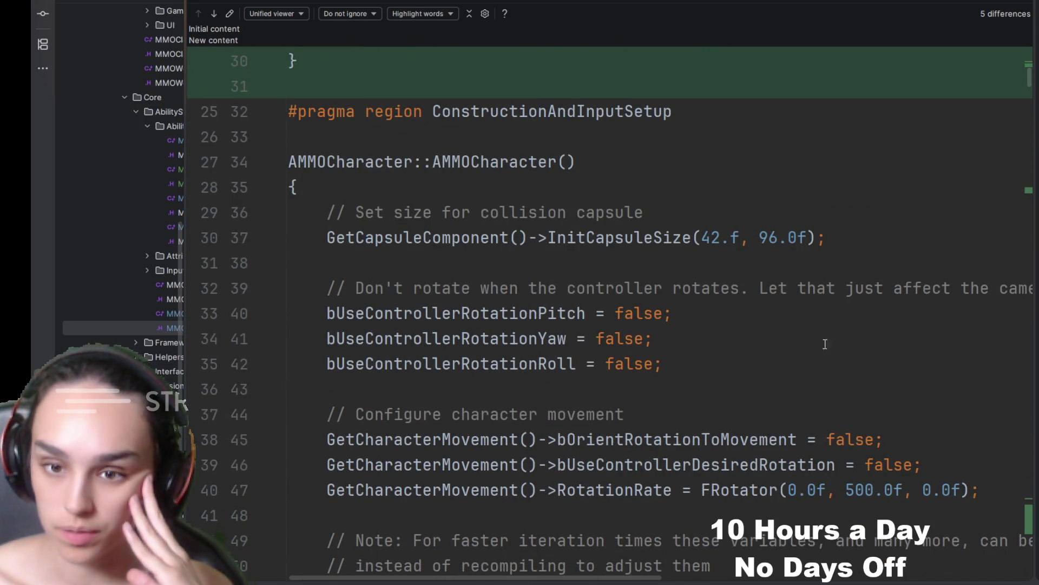
{"action": "scroll", "coordinate": [818, 353], "scroll_direction": "up", "scroll_amount": 3}
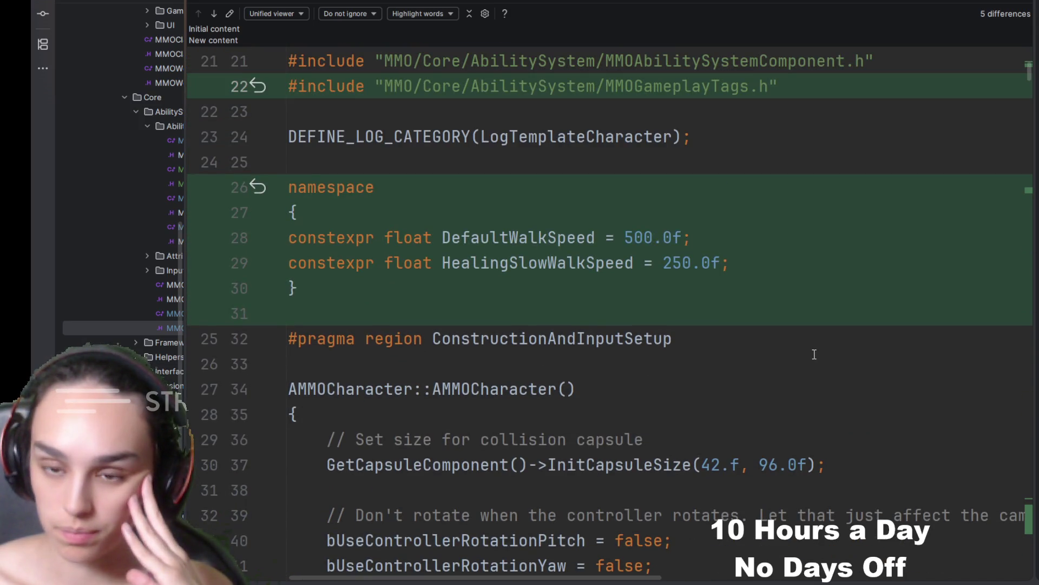
{"action": "left_click_drag", "start_coordinate": [592, 287], "coordinate": [244, 197]}
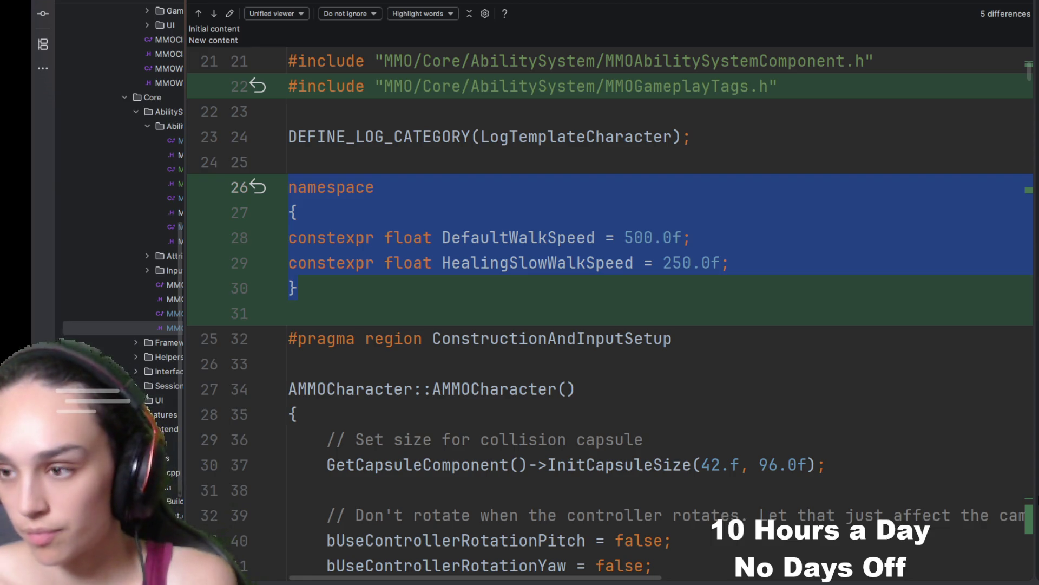
{"action": "scroll", "coordinate": [837, 343], "scroll_direction": "down", "scroll_amount": 10}
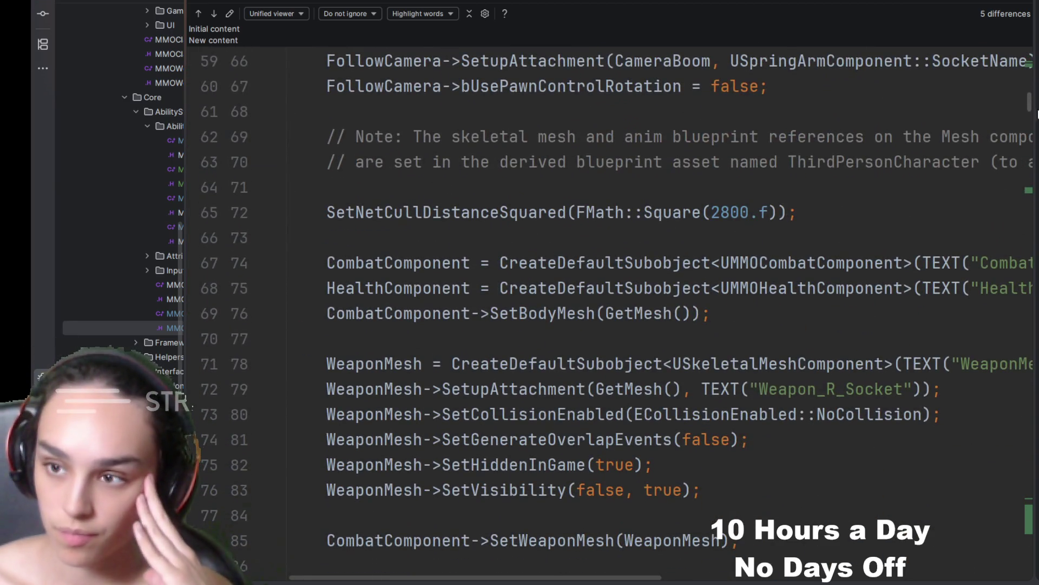
{"action": "left_click_drag", "start_coordinate": [1038, 113], "coordinate": [1038, 198]}
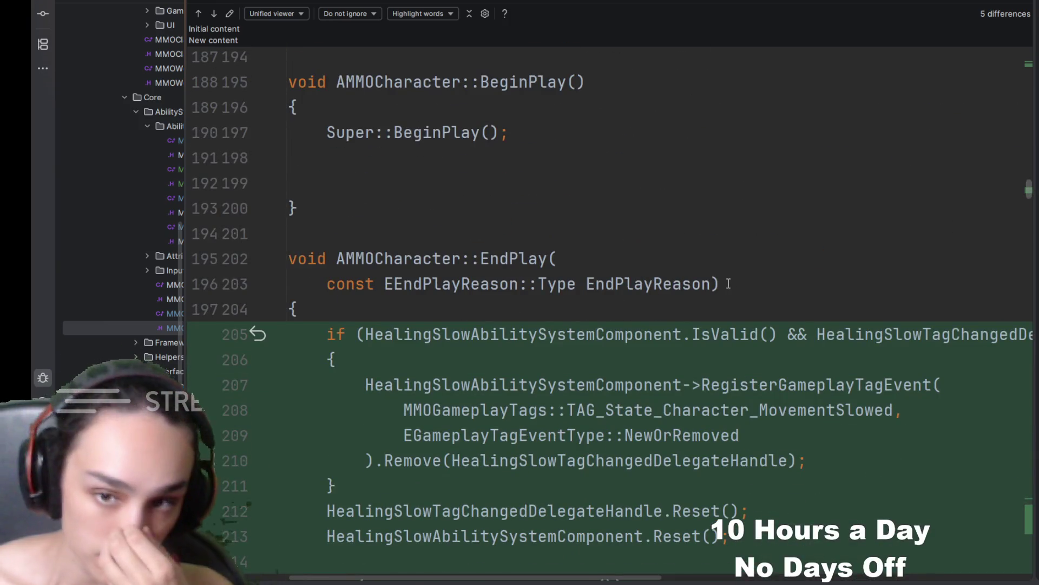
{"action": "scroll", "coordinate": [825, 253], "scroll_direction": "down", "scroll_amount": 3}
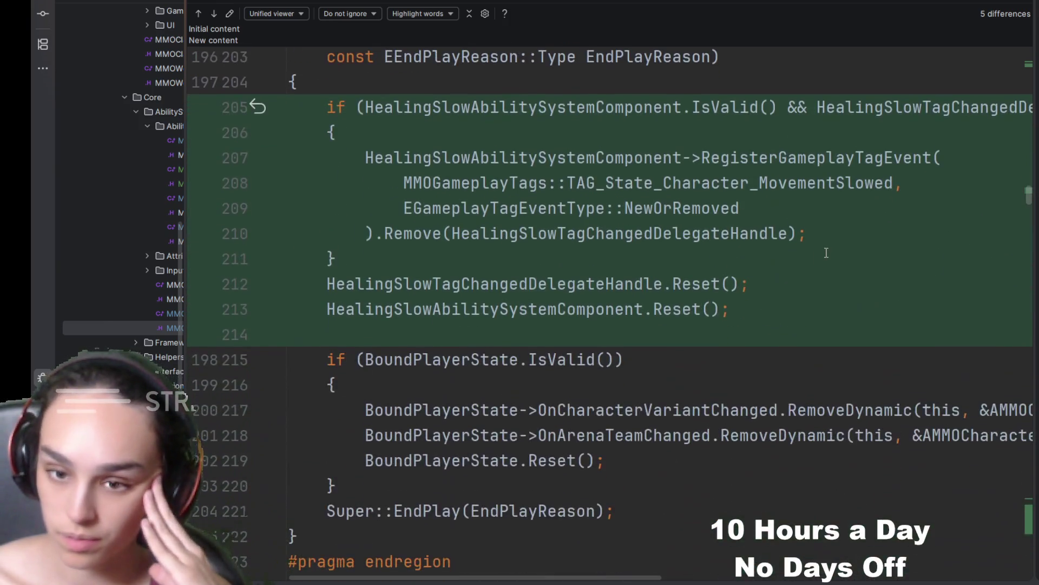
{"action": "scroll", "coordinate": [825, 253], "scroll_direction": "up", "scroll_amount": 2}
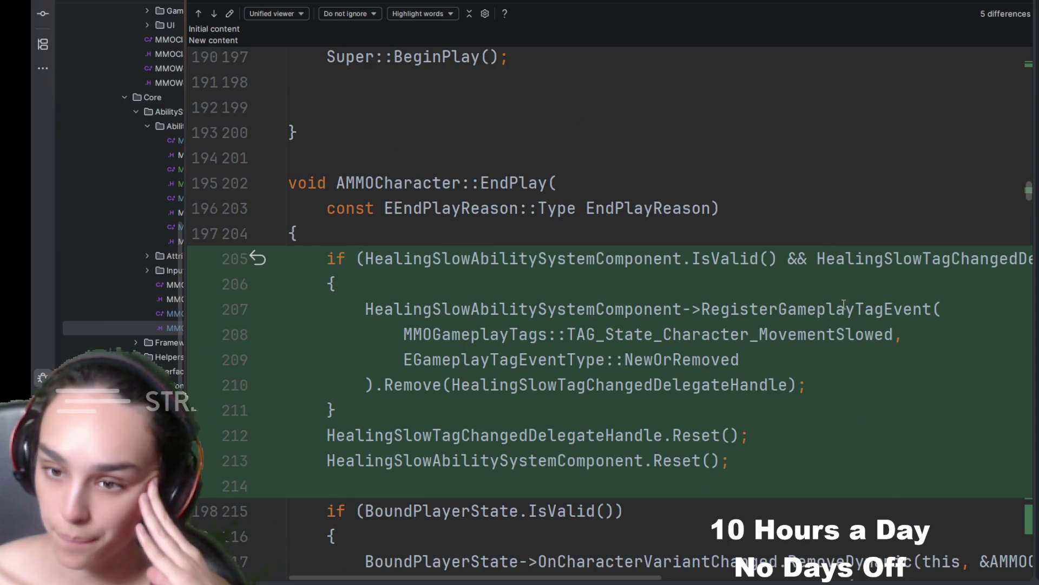
{"action": "left_click_drag", "start_coordinate": [1029, 191], "coordinate": [1030, 495]}
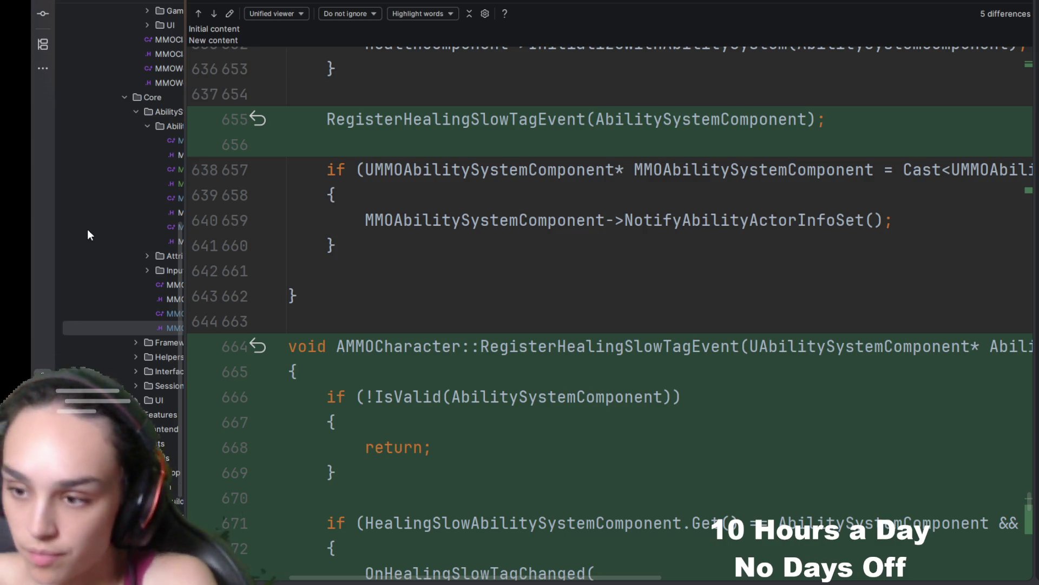
{"action": "scroll", "coordinate": [843, 206], "scroll_direction": "down", "scroll_amount": 3}
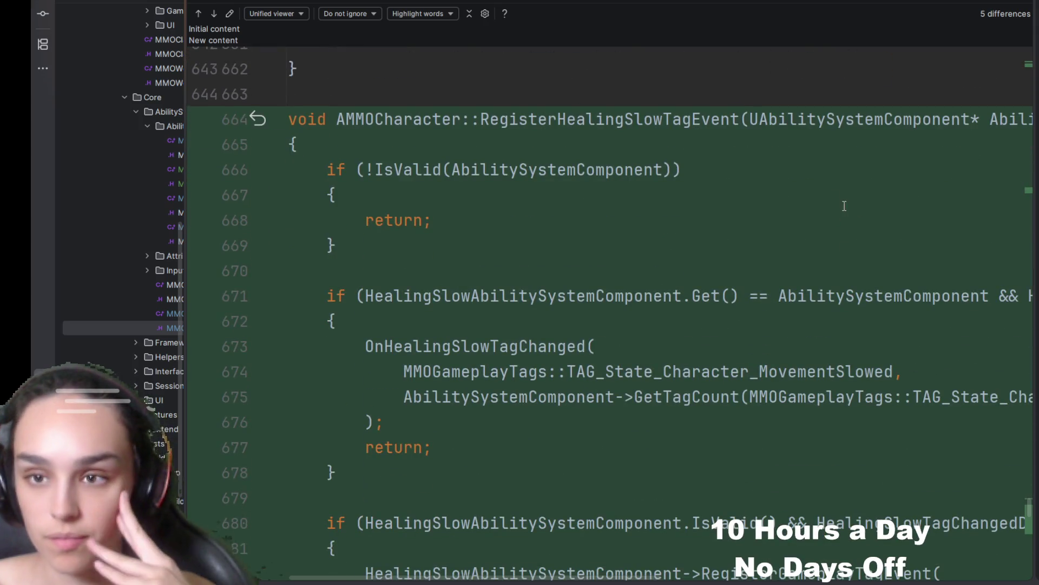
{"action": "scroll", "coordinate": [799, 238], "scroll_direction": "down", "scroll_amount": 2}
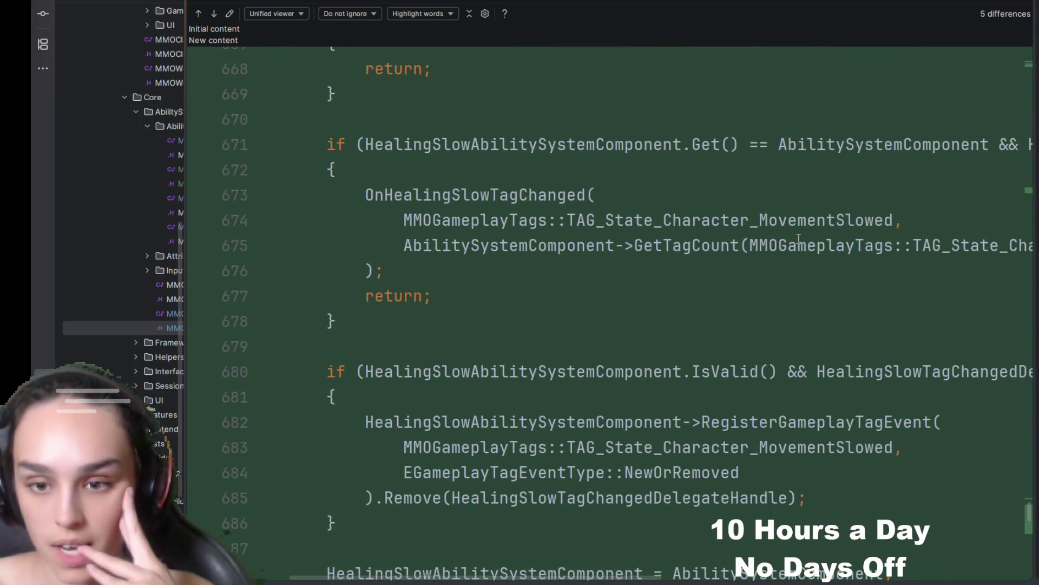
{"action": "scroll", "coordinate": [799, 238], "scroll_direction": "down", "scroll_amount": 2}
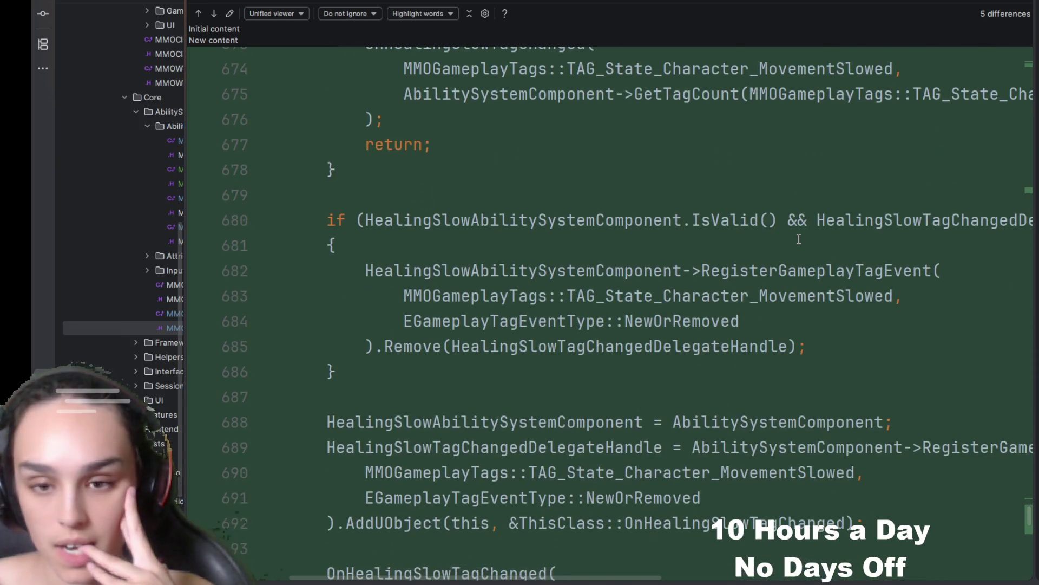